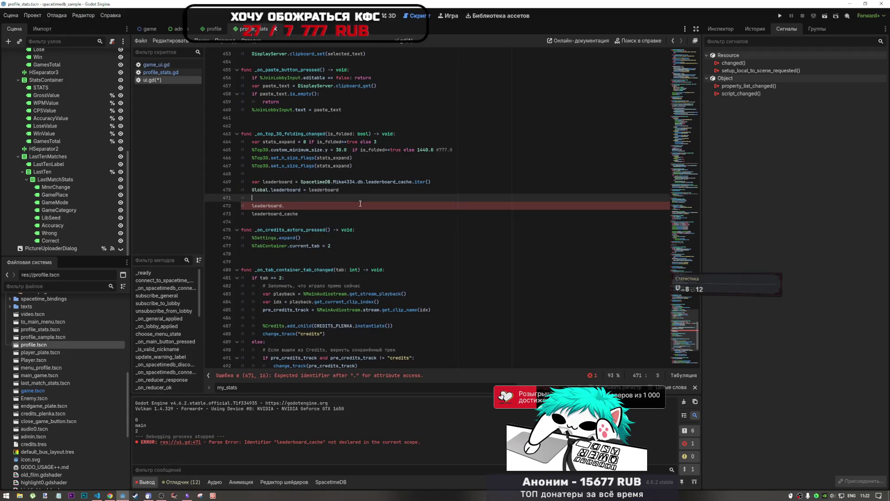
Step: In ui.gd, add a 'for top in leaderboard:' loop whose body calls PROFILE.instantiate()
type("for")
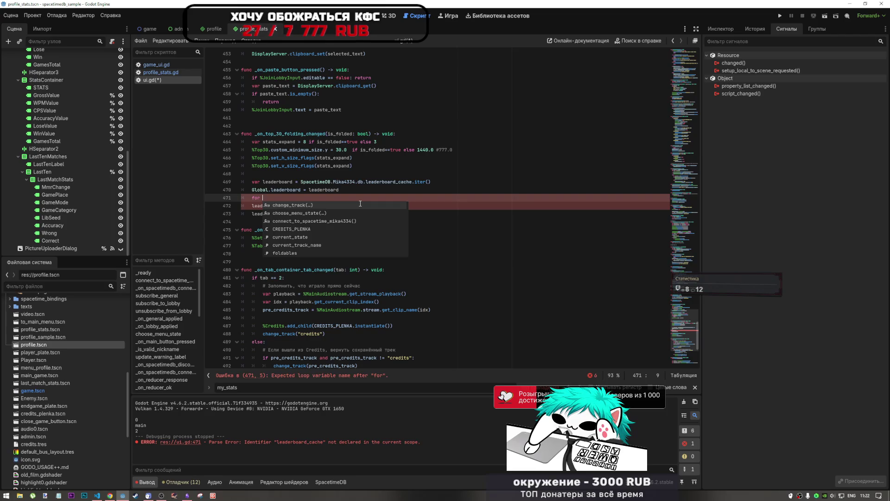
type(" p in")
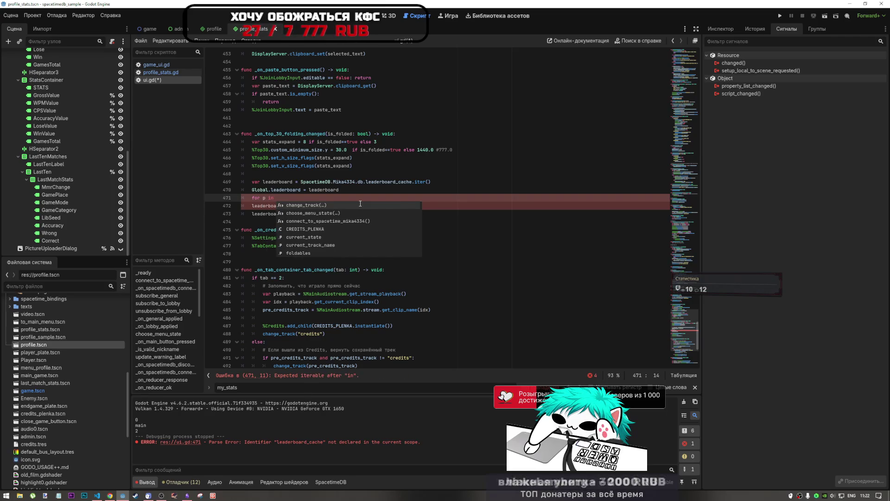
key("BackSpace")
key("BackSpace")
key("BackSpace")
type("ro")
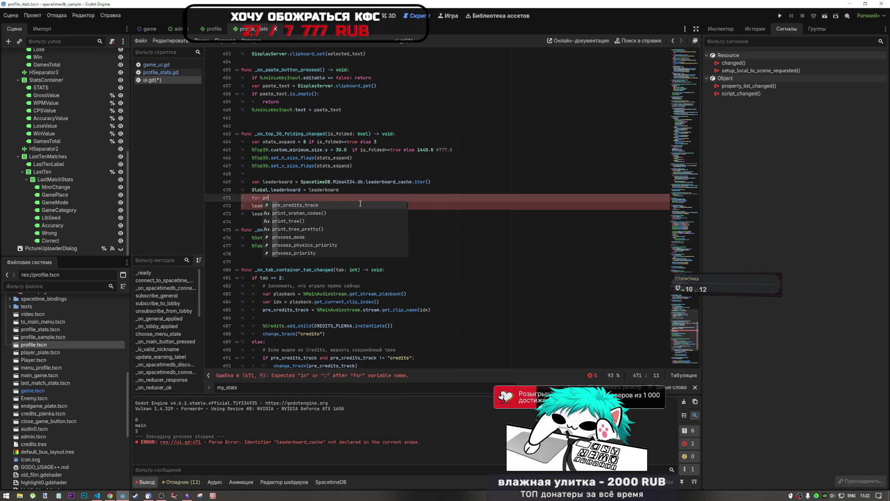
key("BackSpace")
key("BackSpace")
key("BackSpace")
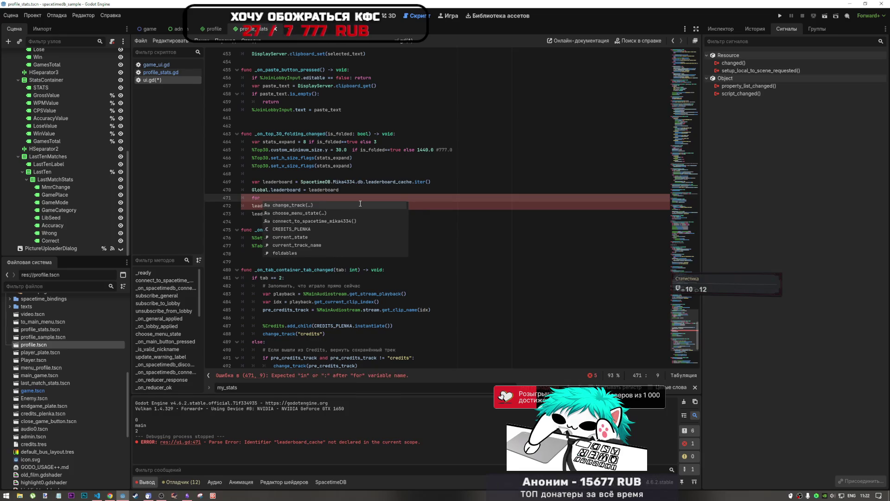
type("top i")
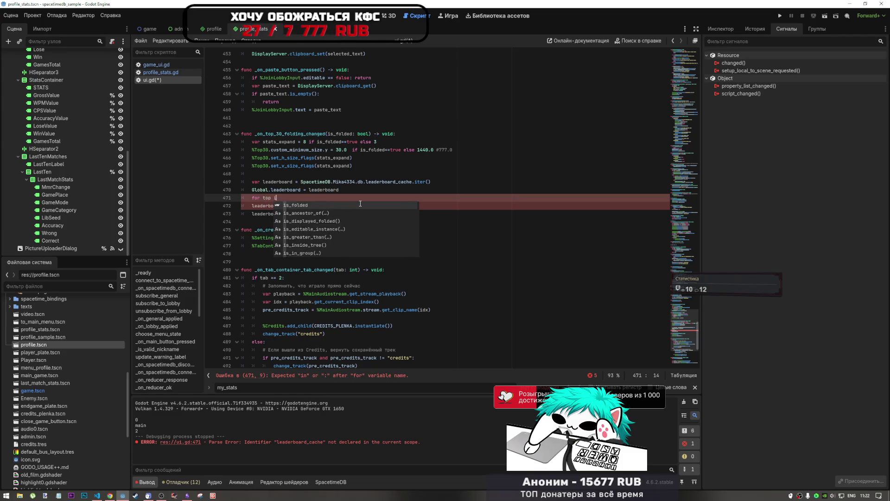
type("n le")
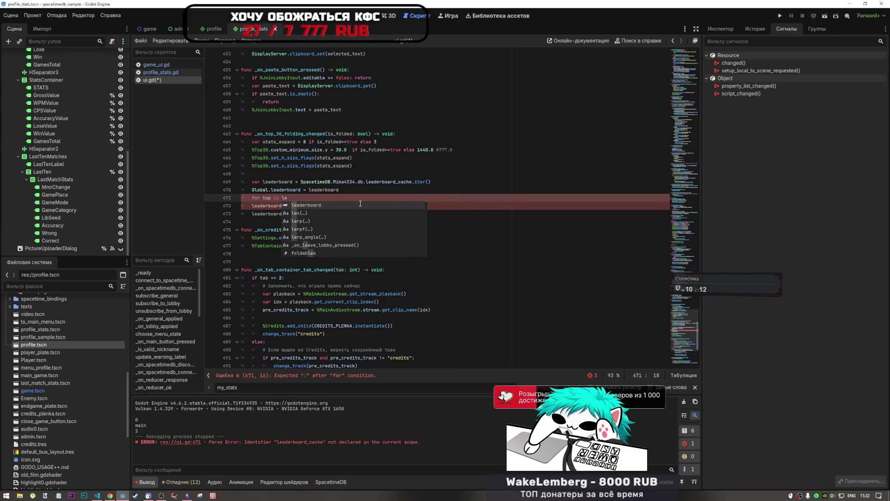
key("Return")
type(":")
key("Return")
type("PROFILE.")
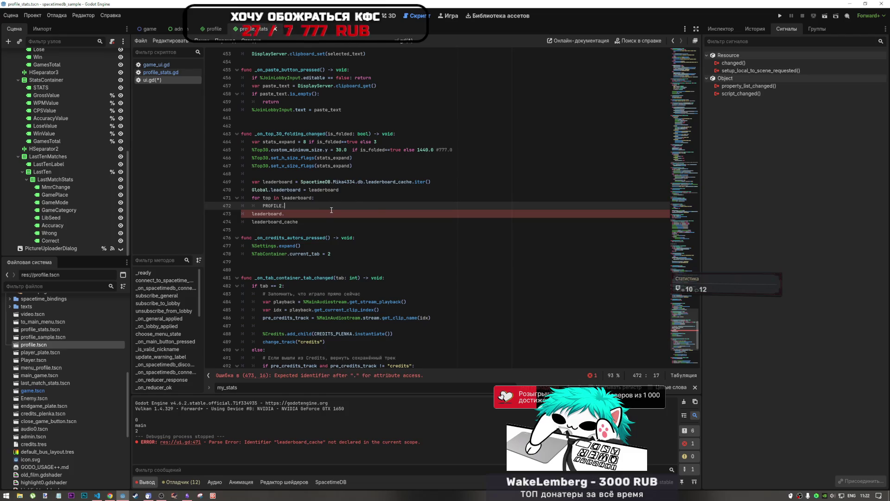
type("in")
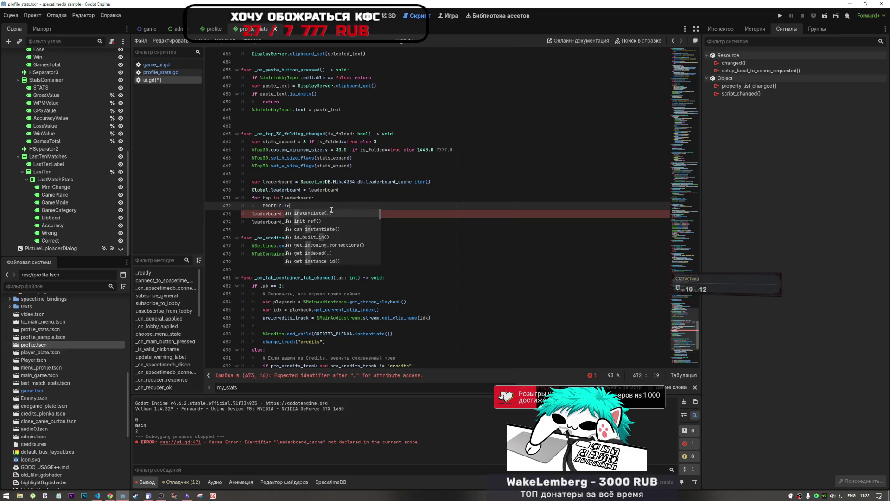
key("Return")
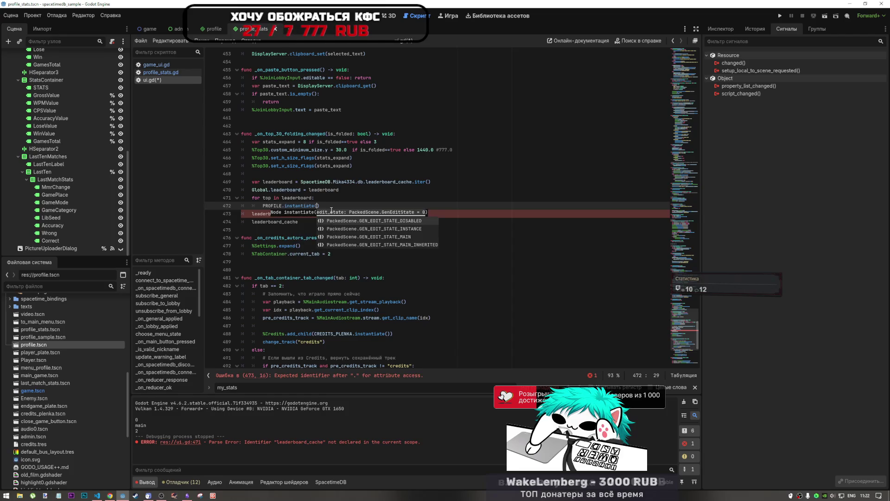
type(")")
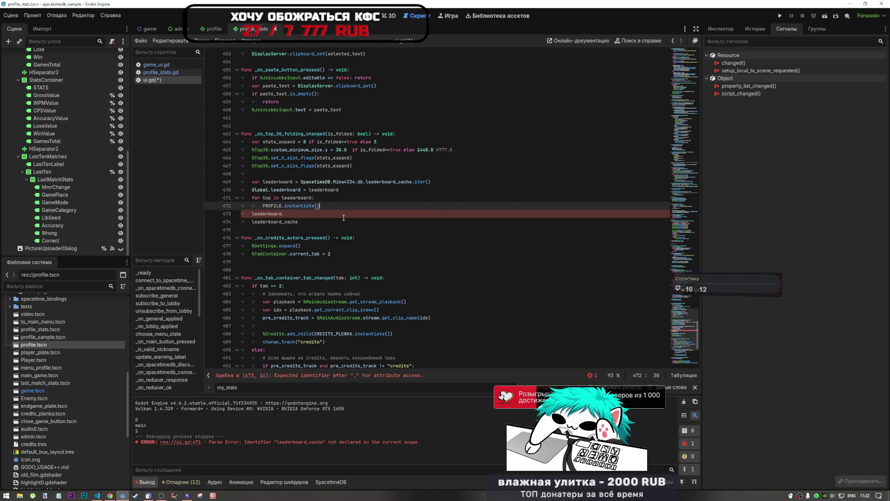
key("Return")
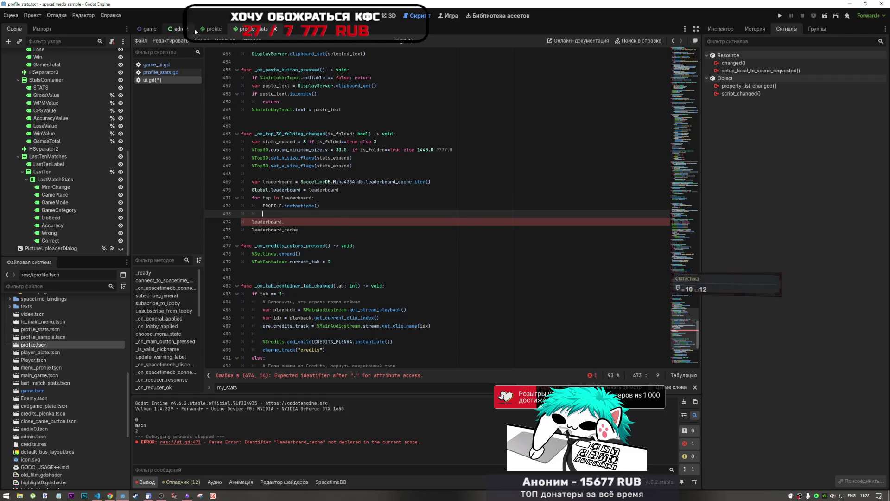
Step: Attach a new profile.gd script to the Profile node, deleting template functions to leave extends BoxContainer
left_click(211, 28)
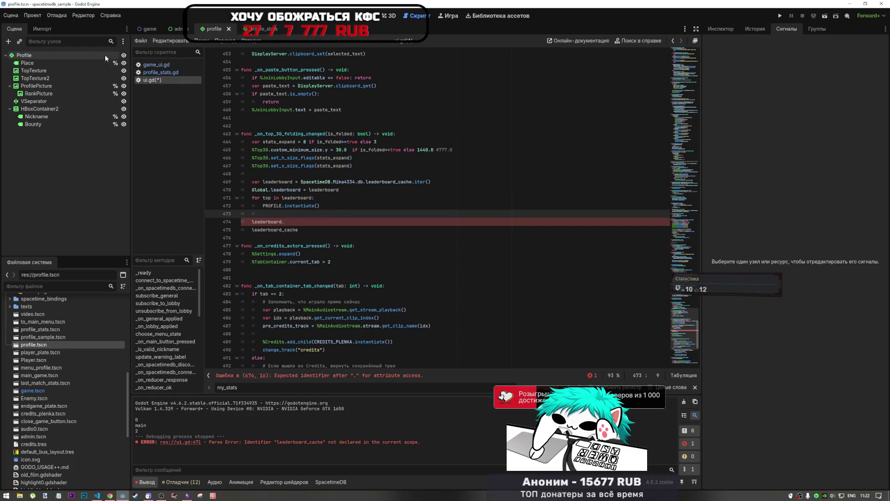
right_click(62, 54)
left_click(61, 61)
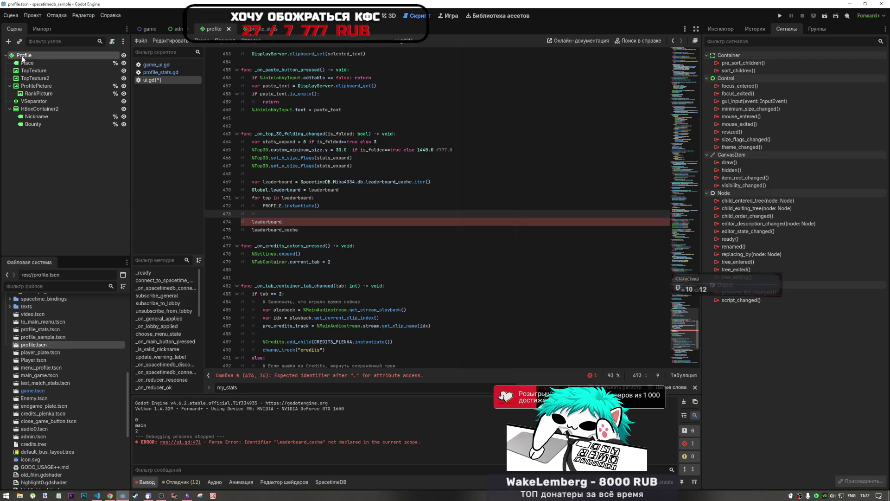
left_click(113, 42)
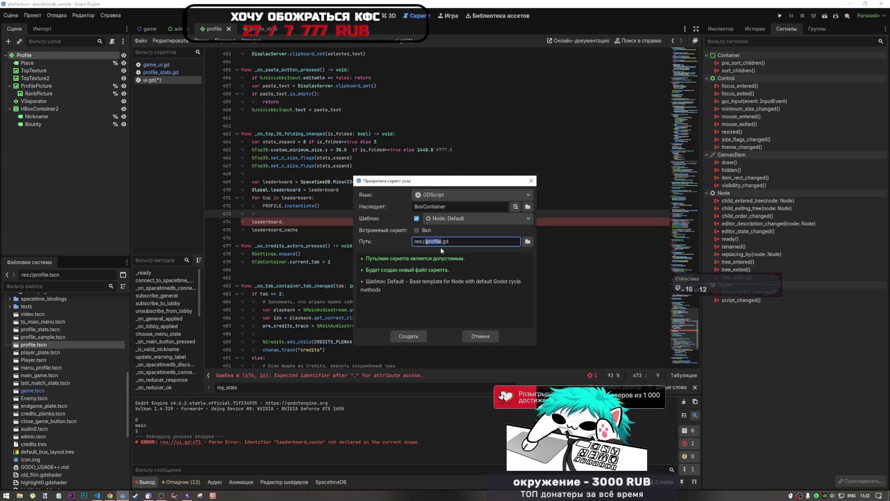
left_click(405, 337)
mouse_move(292, 136)
left_mouse_down()
mouse_move(260, 126)
mouse_move(255, 87)
mouse_move(253, 94)
mouse_move(240, 77)
left_mouse_up()
key("BackSpace")
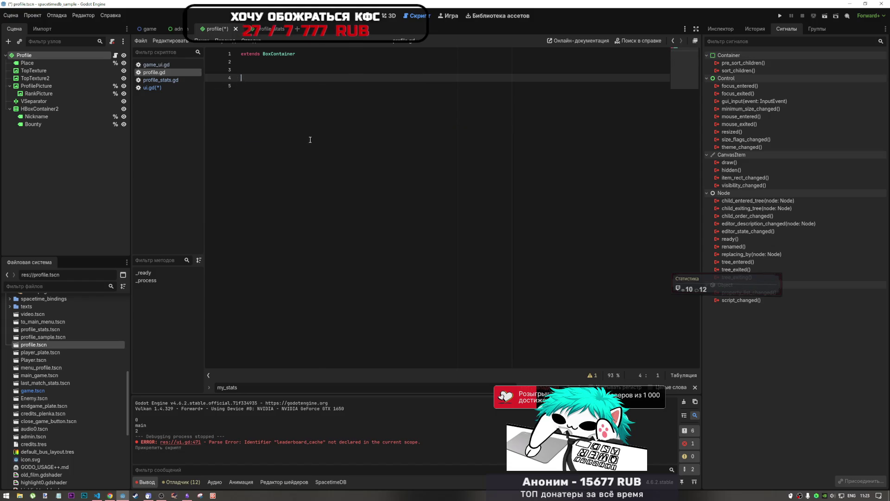
Step: Write 'func set_top_info() -> void:' on line 4 of profile.gd, then show the 2D layout
type("func se")
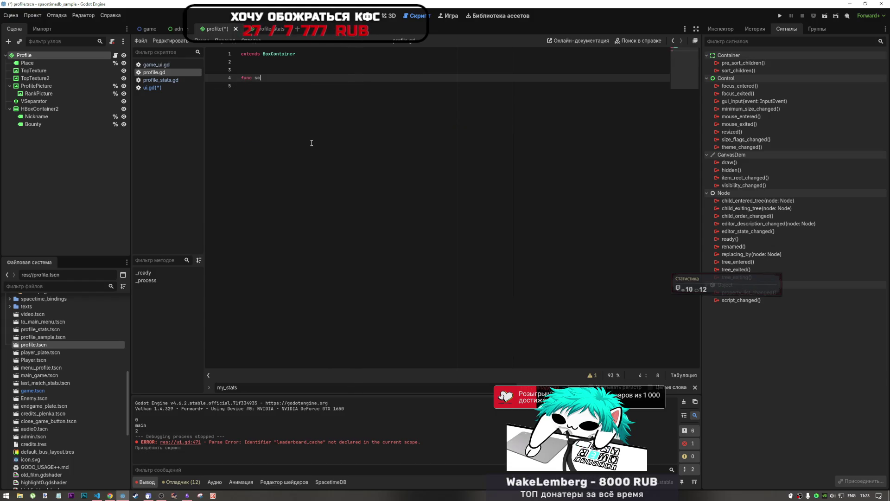
type("t_t")
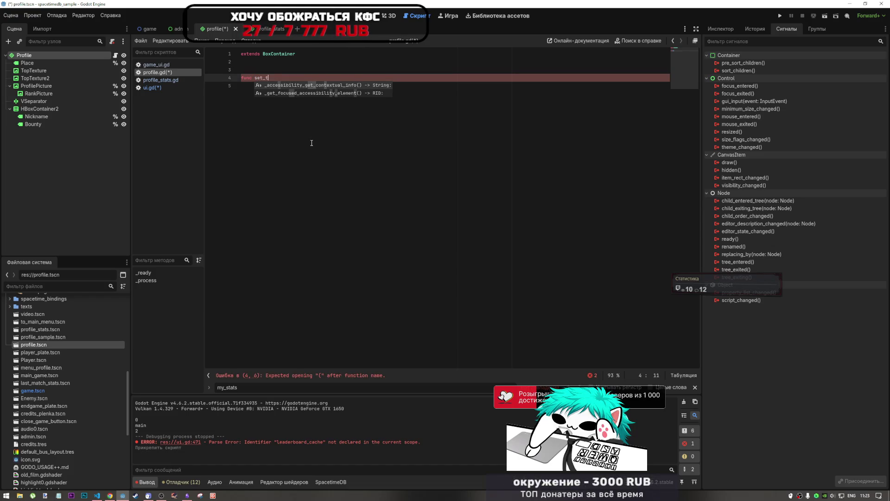
type("op_in")
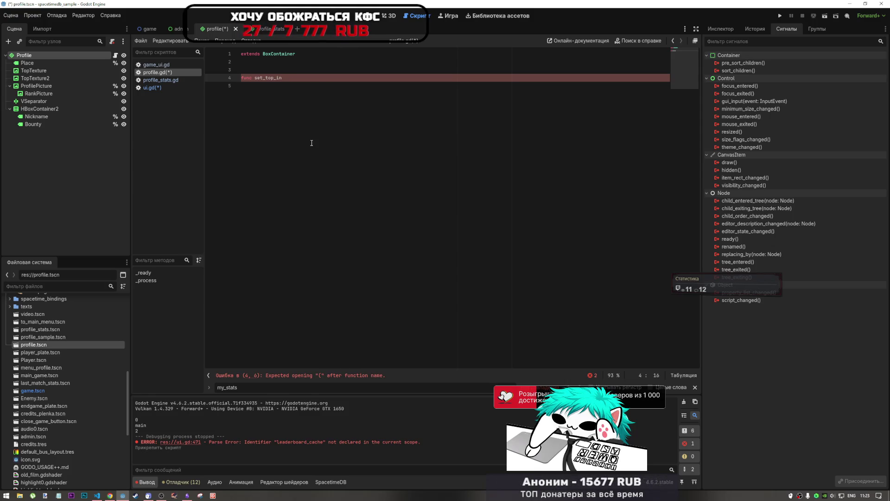
type("fo() ")
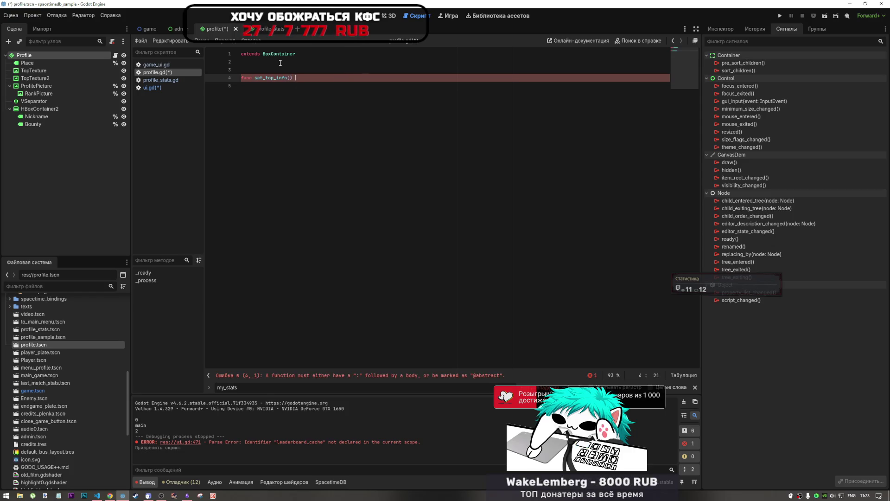
type("-> b")
type("oidL")
key("BackSpace")
key("BackSpace")
key("BackSpace")
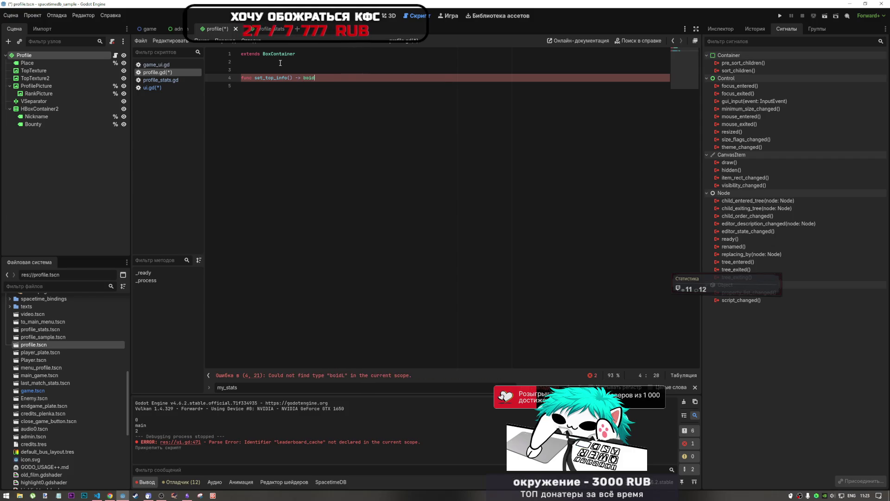
type("oid")
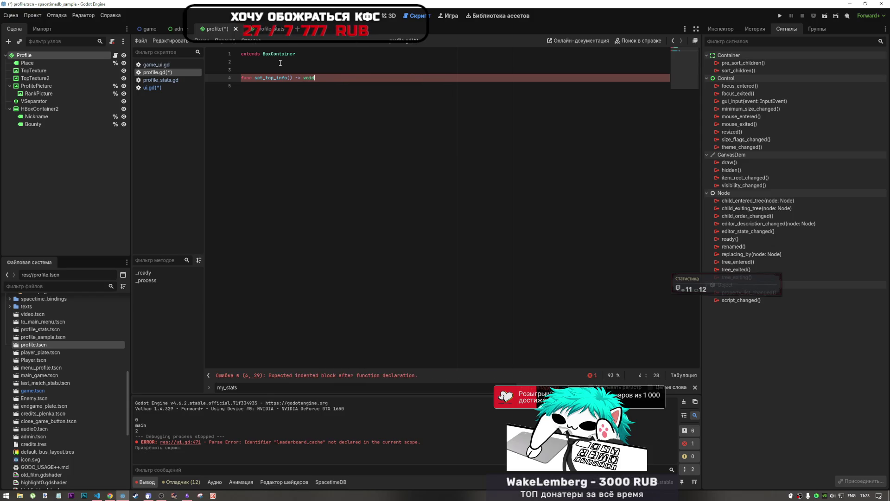
type("\"")
key("Return")
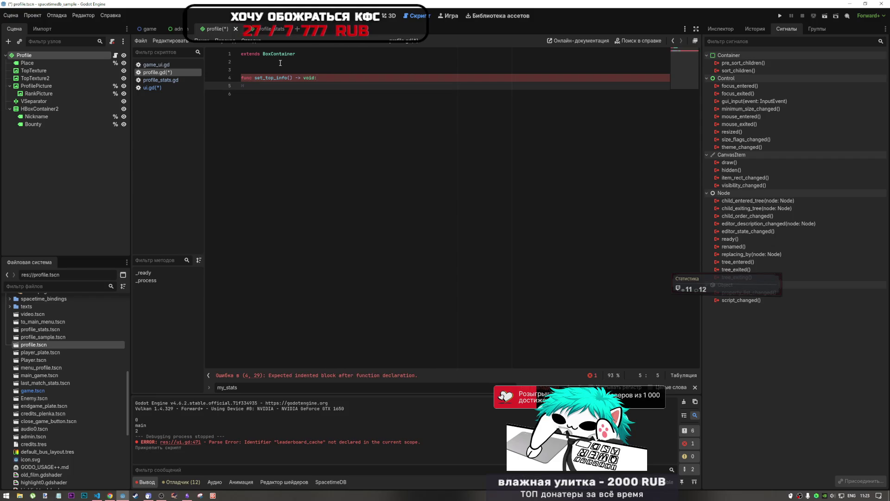
left_click(290, 77)
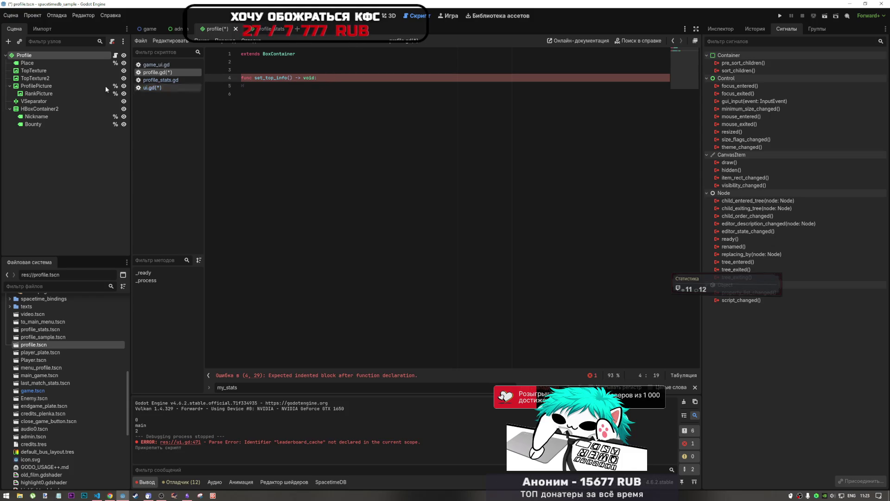
left_click(366, 17)
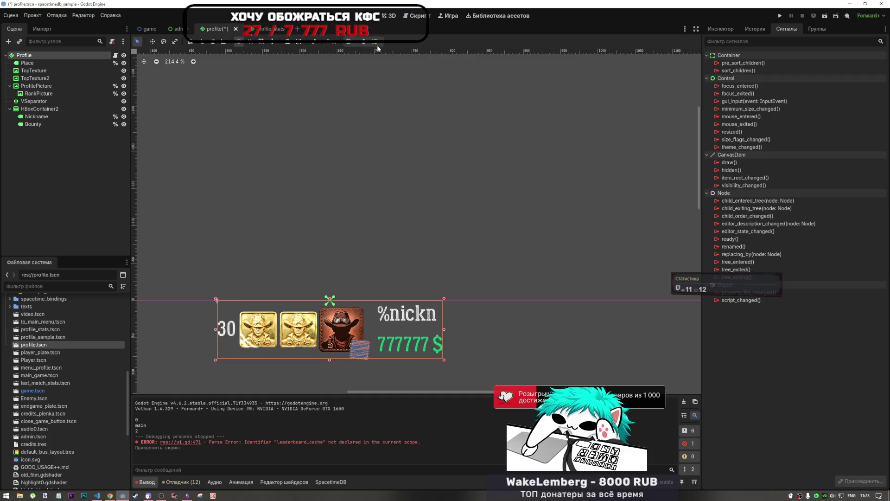
Step: Give set_top_info a place:String parameter and duplicate it into five copies
left_click(416, 15)
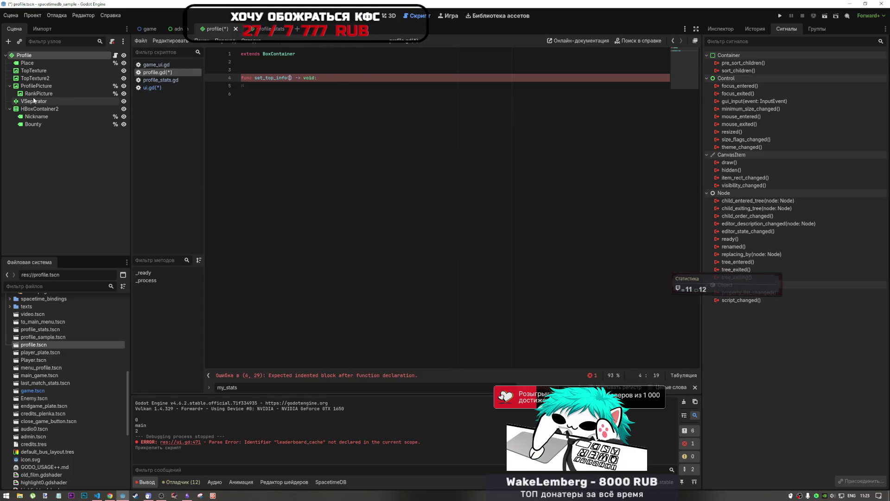
type("place,")
key("BackSpace")
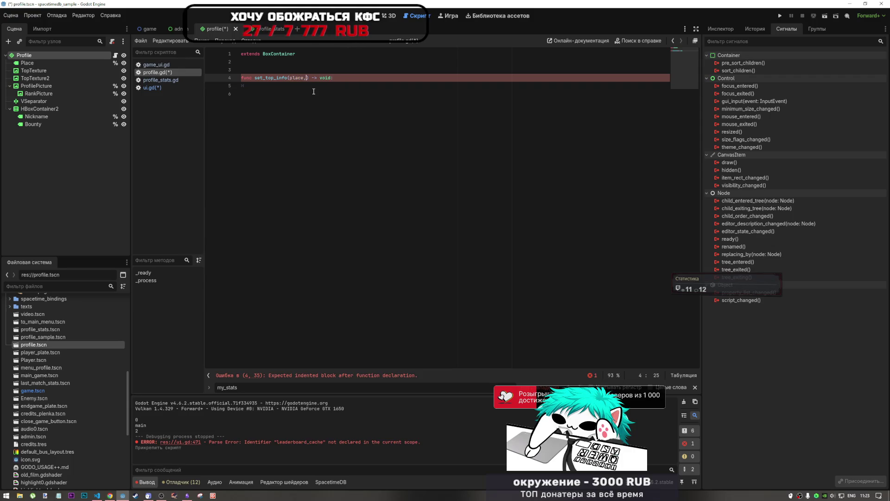
type(":string")
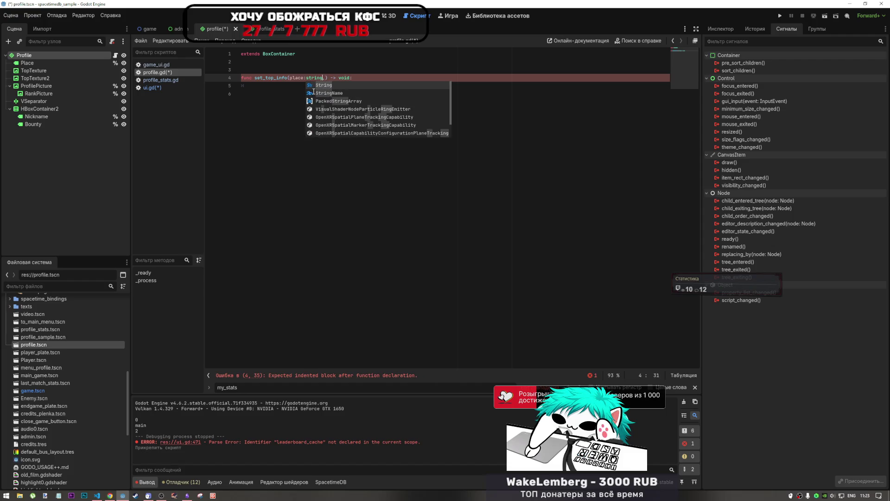
key("Return")
left_click_drag(326, 77, 290, 77)
key("ctrl+c")
key("Right")
key("ctrl+v")
key("ctrl+v")
key("ctrl+v")
key("ctrl+v")
double_click(332, 78)
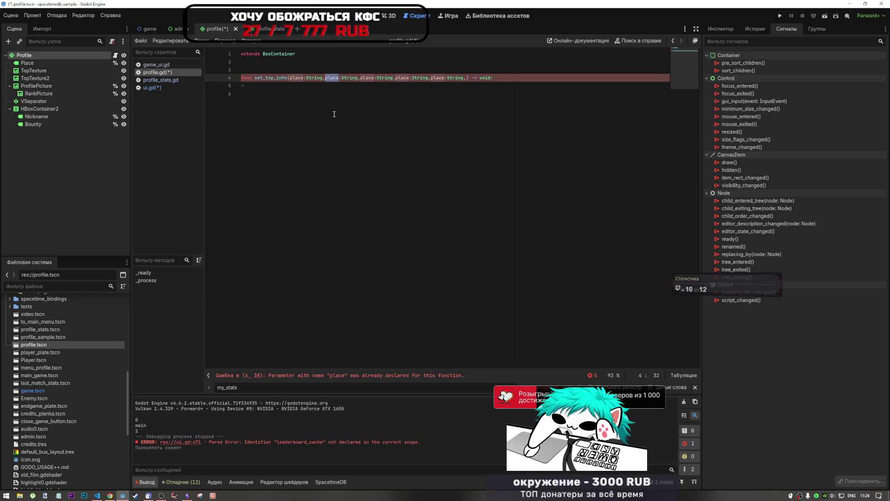
Step: Glance between the Profile layout and script, then open ui.gd at the leaderboard loop
key("ctrl+F1")
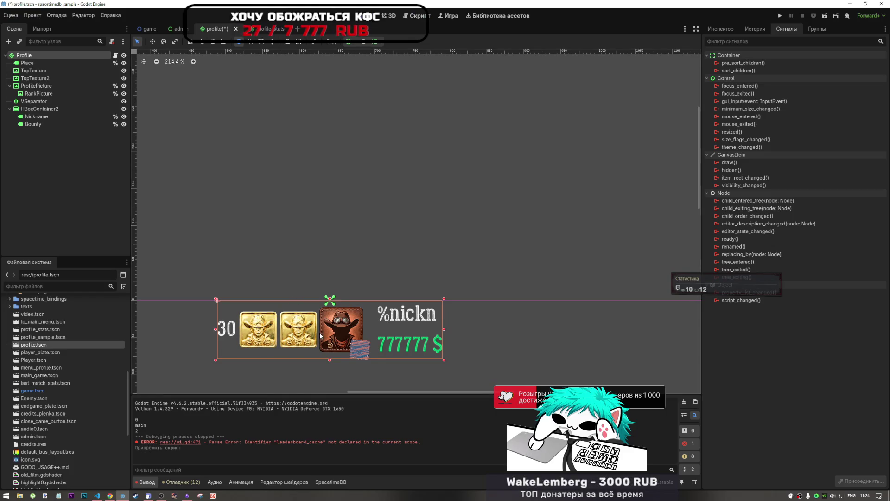
left_click(406, 20)
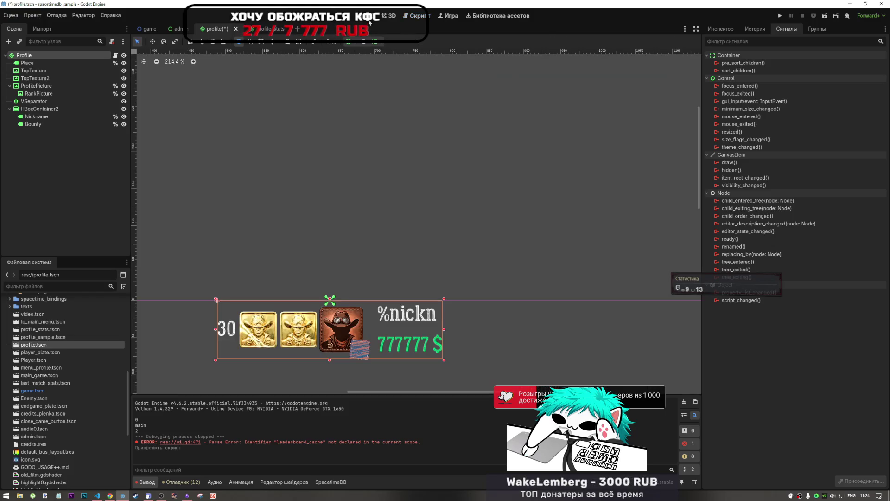
left_click(366, 16)
key("ctrl+F3")
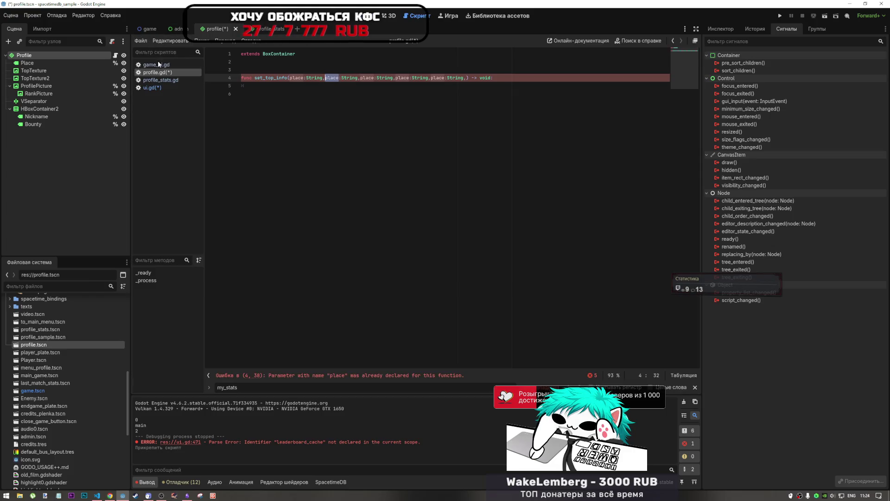
left_click(160, 87)
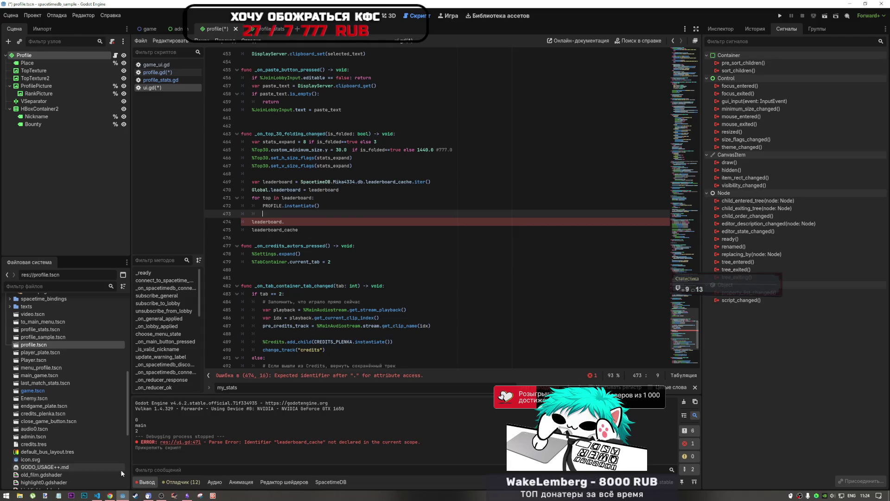
Step: Select leaderboard_cache in ui.gd and jump to line 36 of index.ts in VS Code
double_click(389, 182)
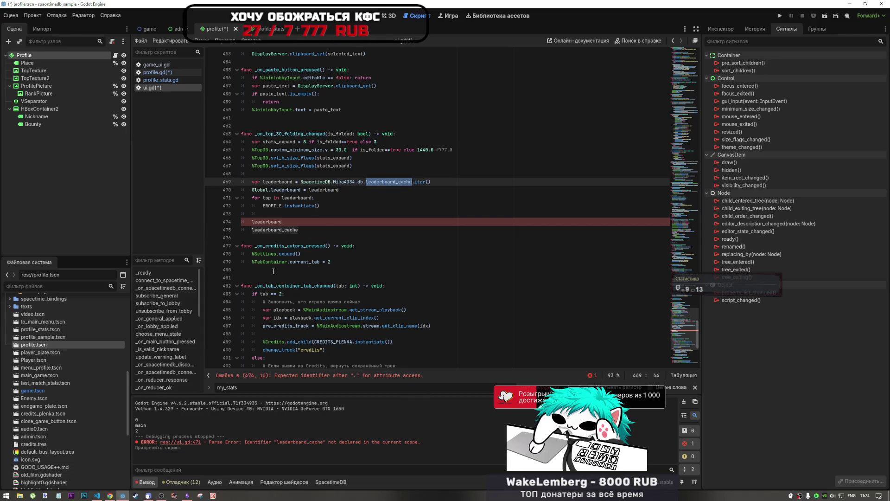
left_click(97, 495)
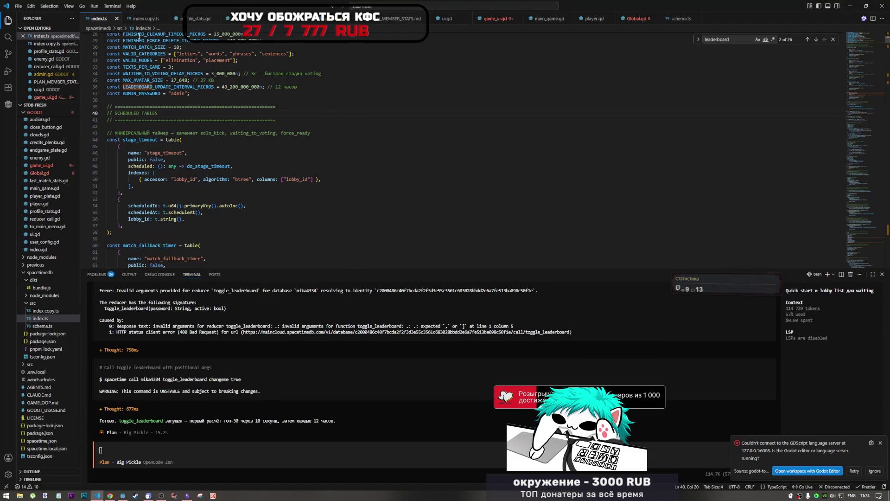
key("ctrl+g")
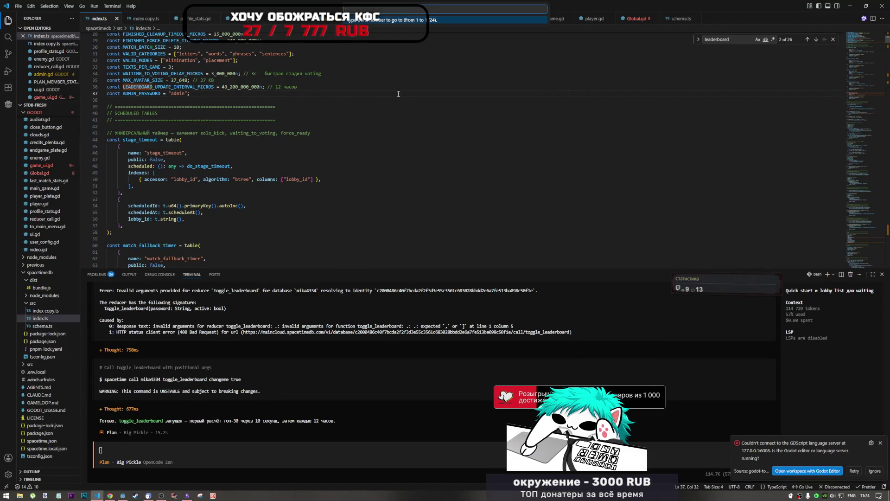
type("36")
key("Return")
Step: Search index.ts for leaderboard_cache and step to the leaderboard view's row fields
key("ctrl+f")
type("_cache")
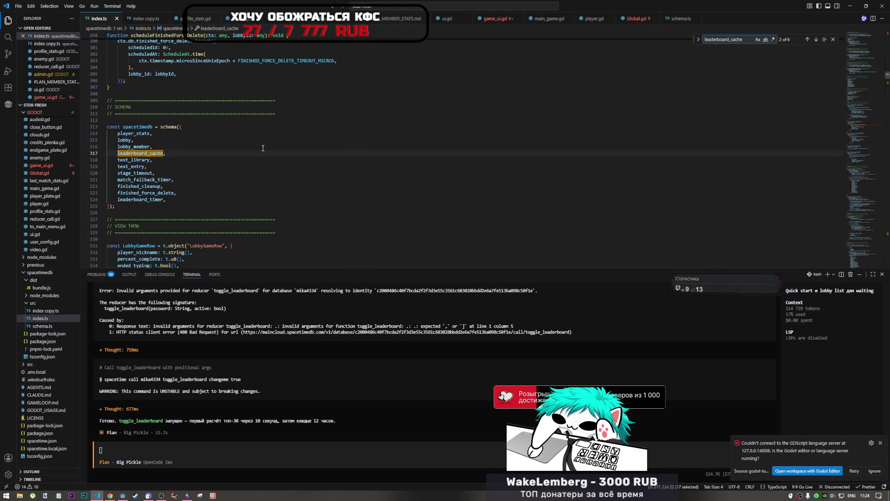
key("F12")
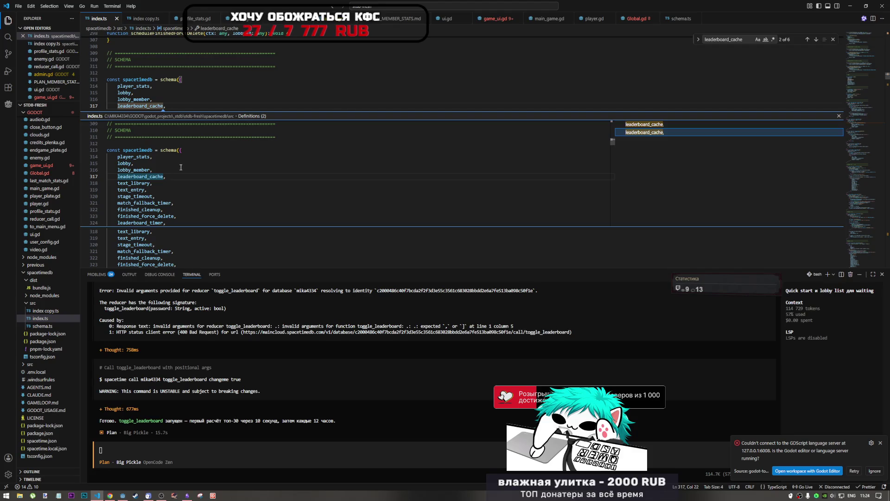
left_click(157, 180, "ctrl")
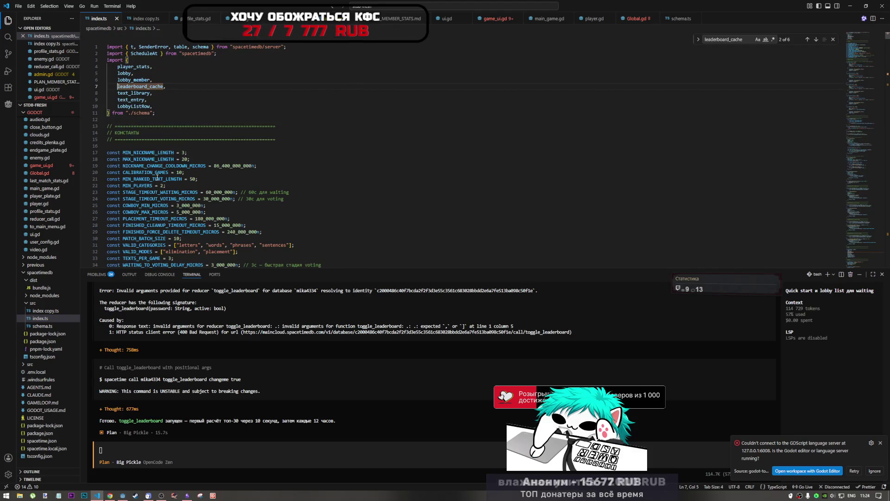
left_click(816, 40)
left_click(816, 40)
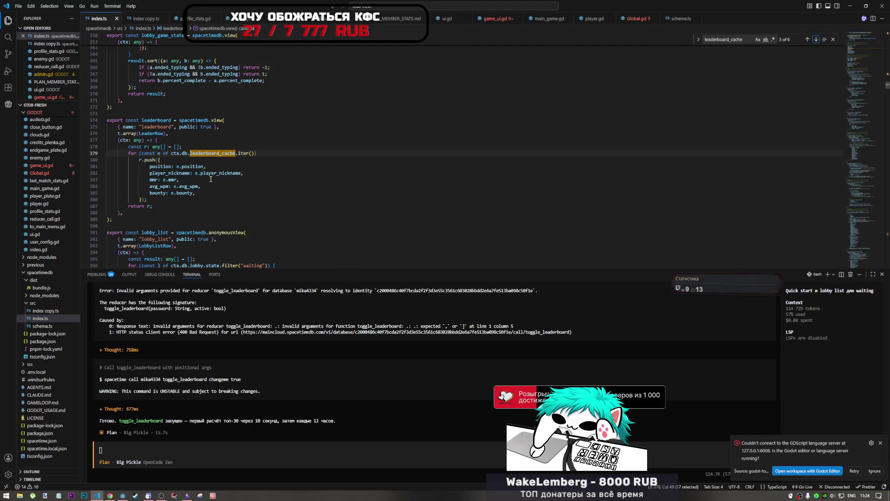
mouse_move(150, 186)
left_mouse_down()
mouse_move(199, 186)
mouse_move(202, 195)
left_mouse_up()
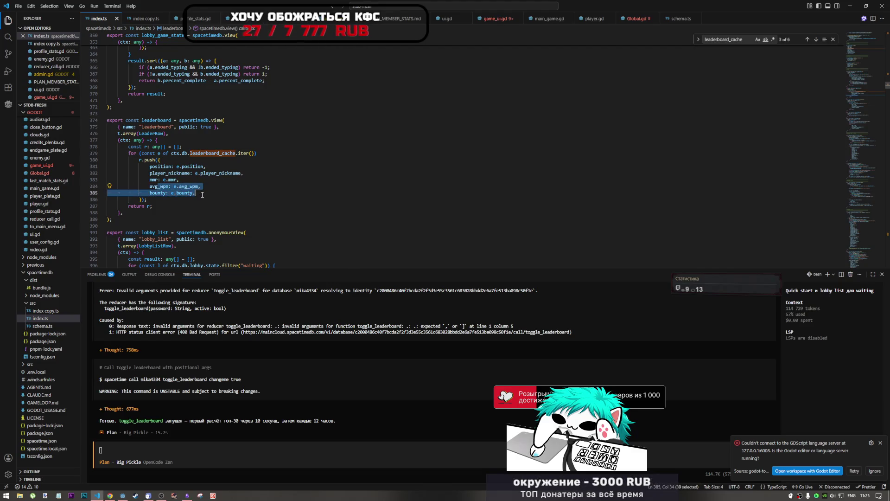
left_click(203, 173)
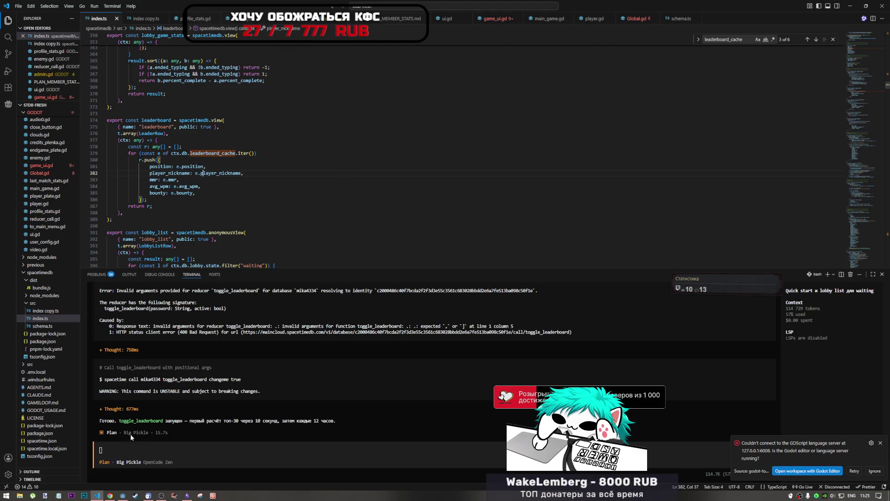
Step: Rename the duplicate place parameters in set_top_info to avatar, nick, mmr and awvg
left_click(119, 497)
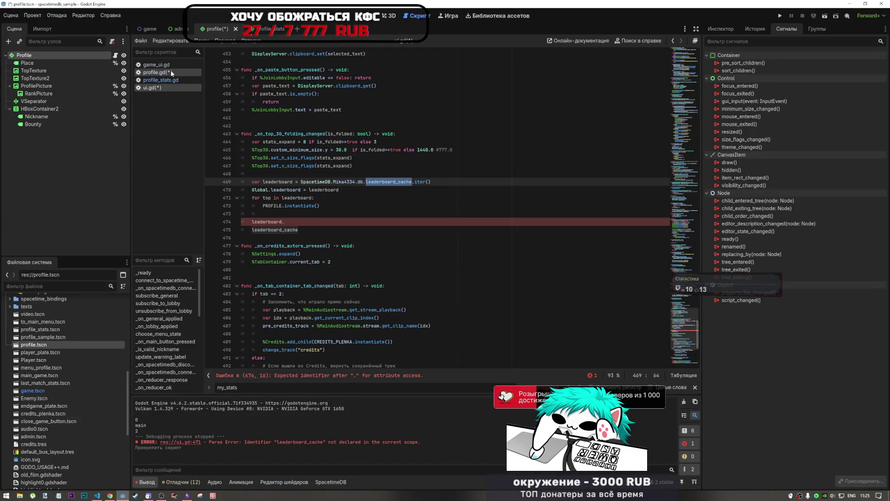
left_click(171, 72)
type("avat")
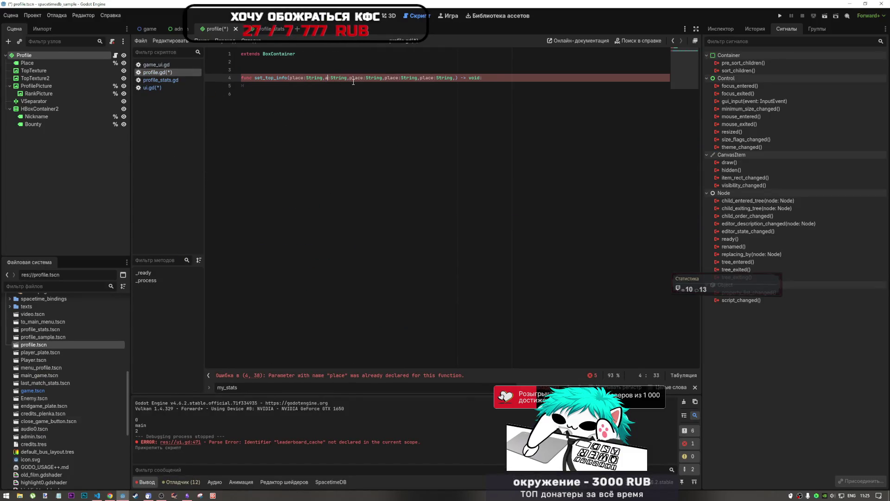
type("ar")
double_click(370, 77)
type("nick")
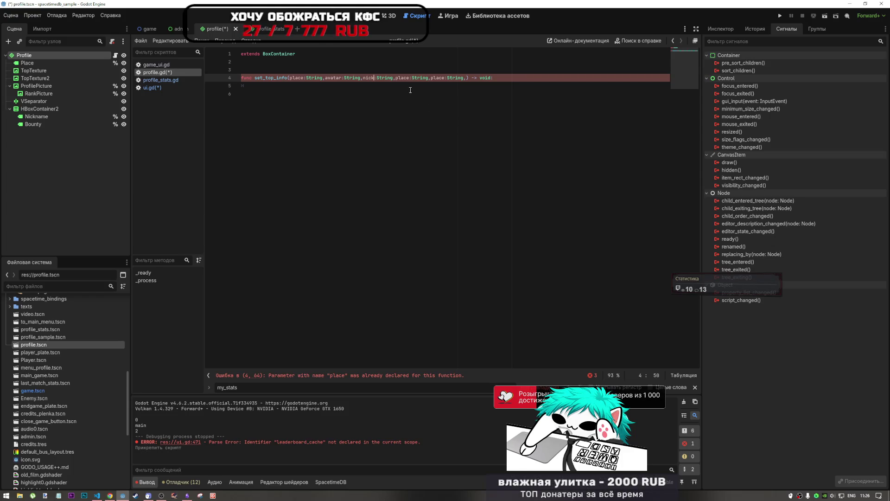
double_click(403, 77)
type("mmr")
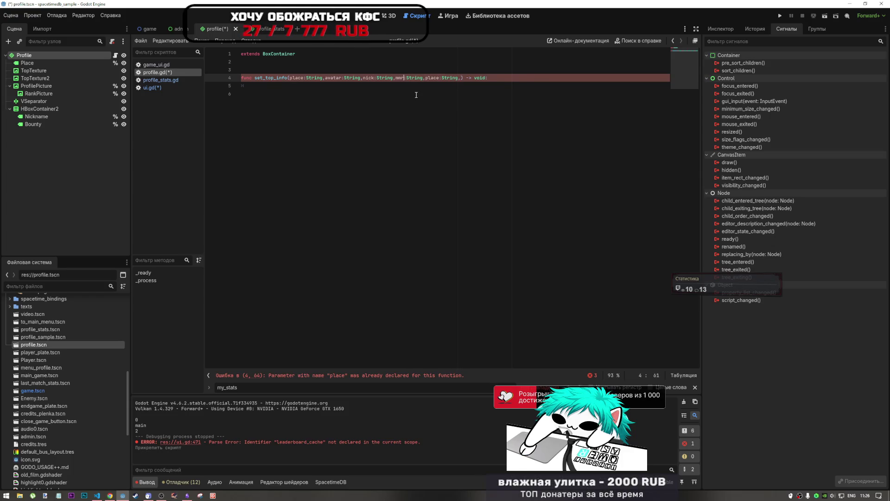
double_click(433, 77)
type("awb")
type("r")
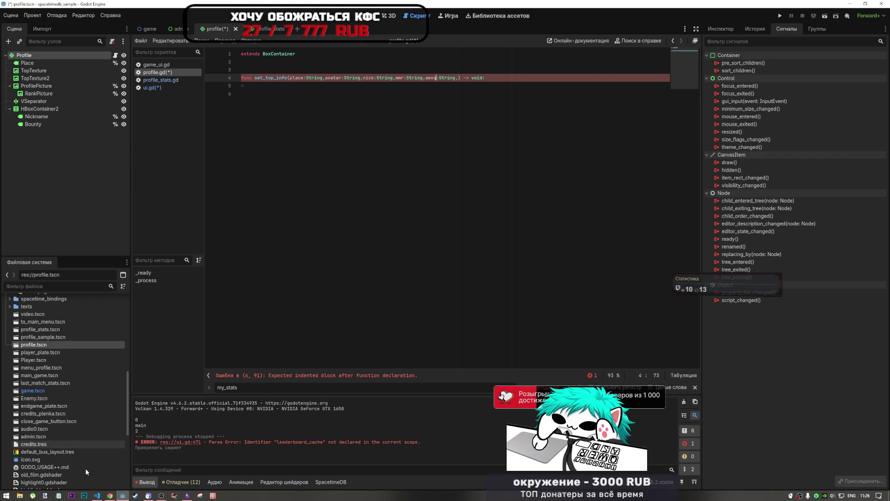
Step: Copy the five leaderboard row field lines from index.ts into set_top_info's body
left_click(98, 495)
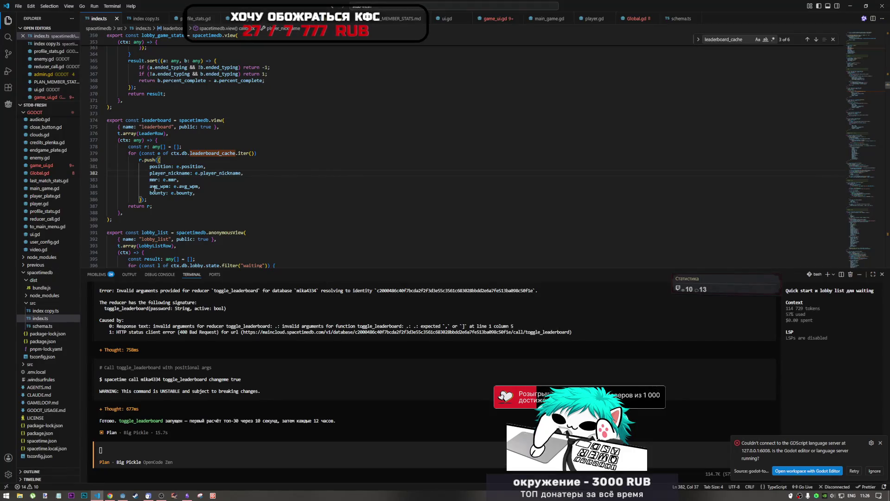
left_click_drag(196, 192, 144, 166)
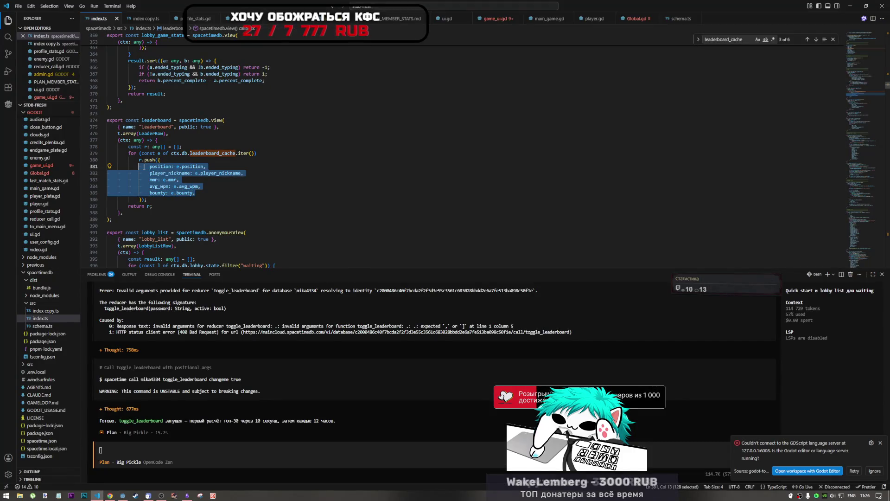
left_click(123, 493)
key("Return")
key("Return")
key("ctrl+v")
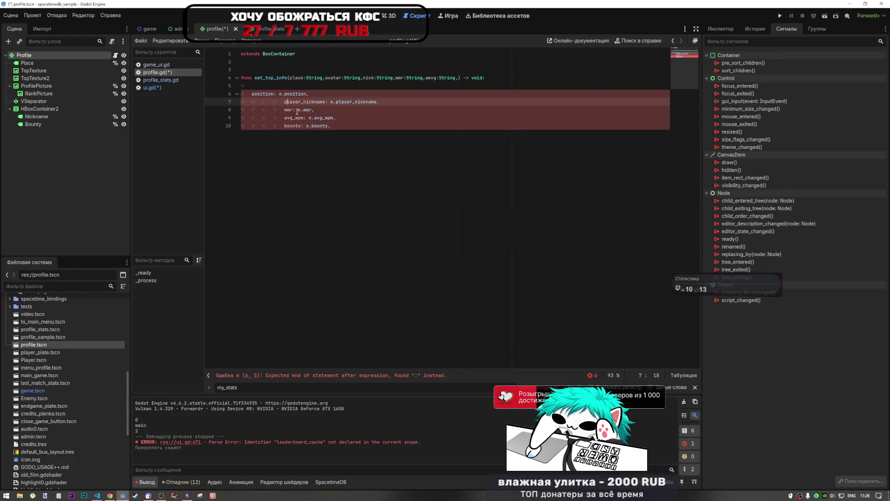
Step: Fix the indentation of pasted lines 7–10 to match line 6
left_click_drag(305, 101, 305, 130)
key("shift+Tab")
key("shift+Tab")
key("shift+Tab")
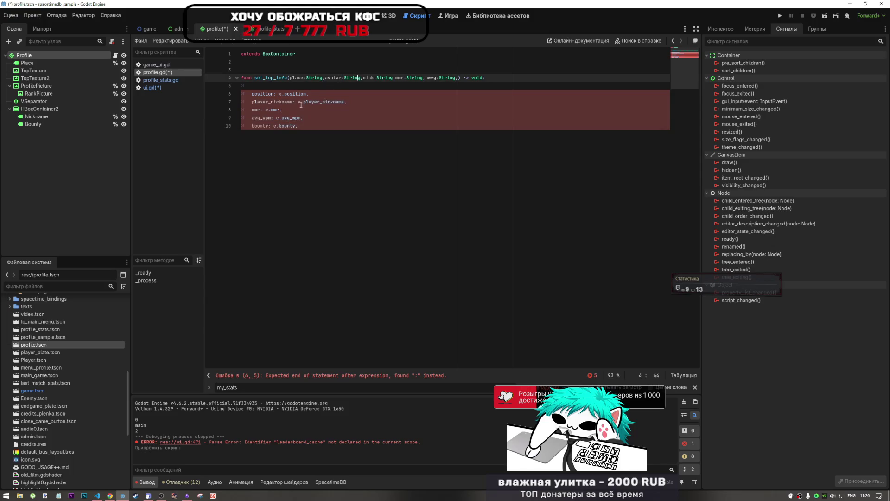
left_click(257, 93)
left_click(291, 85)
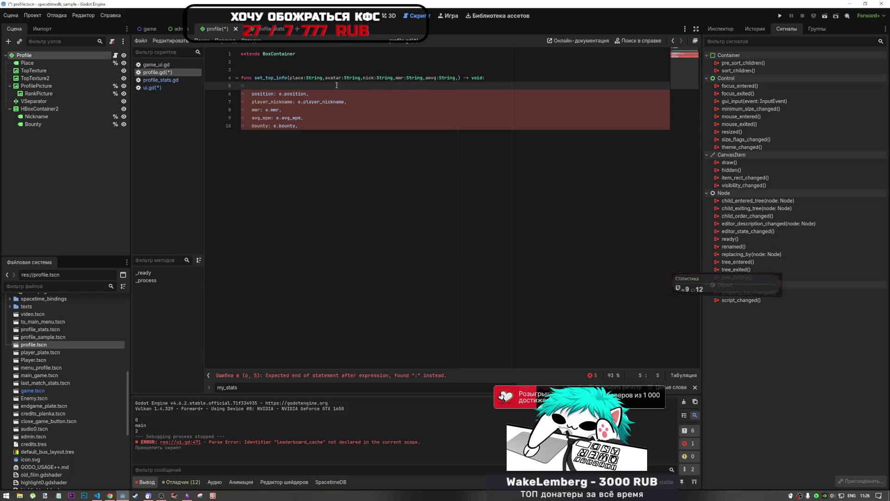
Step: Reorder set_top_info's parameters so nick, mmr and the average-speed parameter come first
left_click_drag(395, 78, 364, 78)
key("BackSpace")
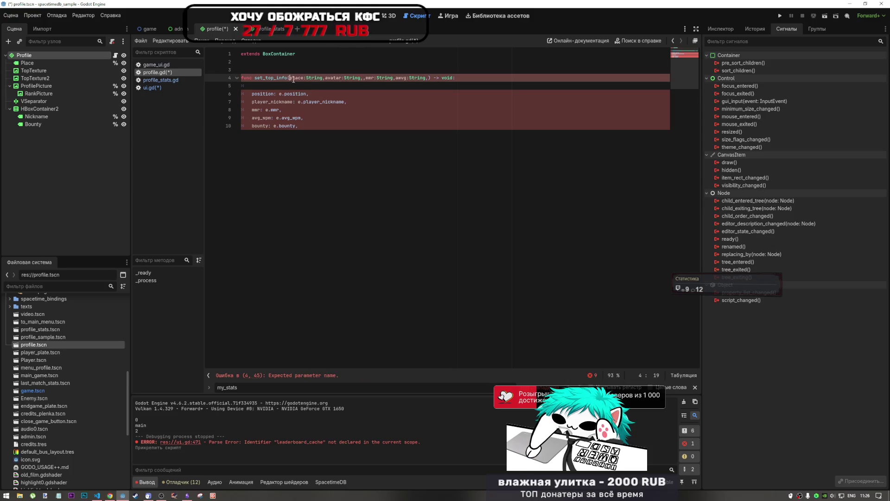
key("ctrl+z")
key("Delete")
key("Delete")
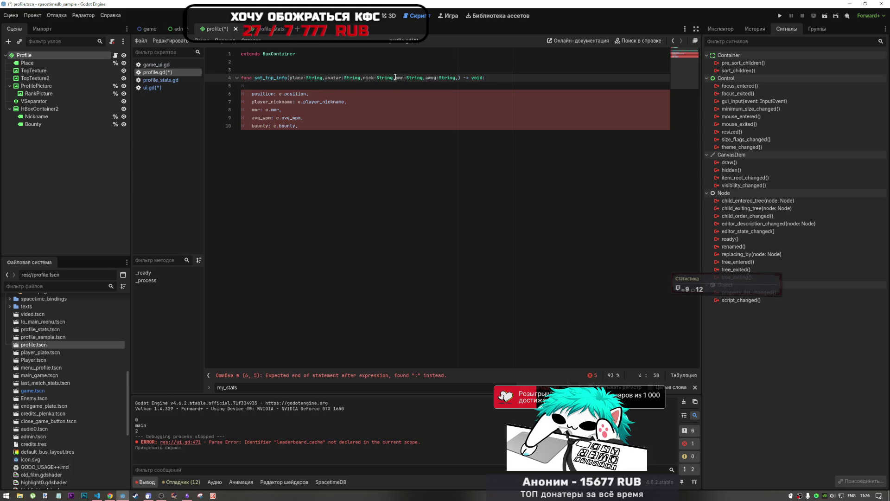
left_click(290, 77)
type("nick:String,")
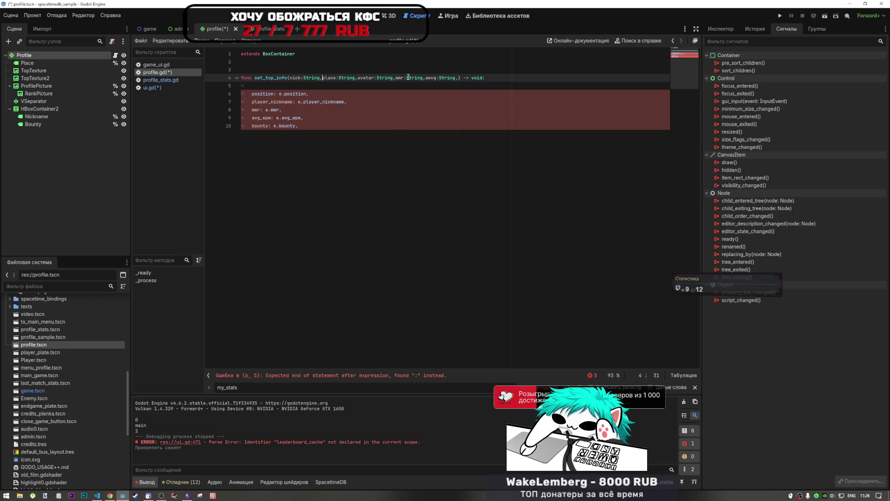
left_click_drag(395, 78, 423, 77)
key("Delete")
key("Delete")
left_click(323, 78)
type("mmr:String,")
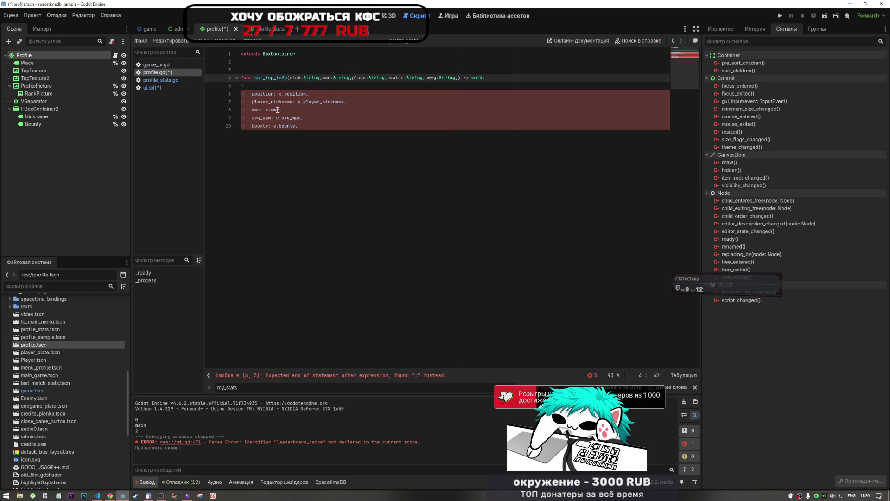
left_click_drag(427, 77, 459, 77)
key("Delete")
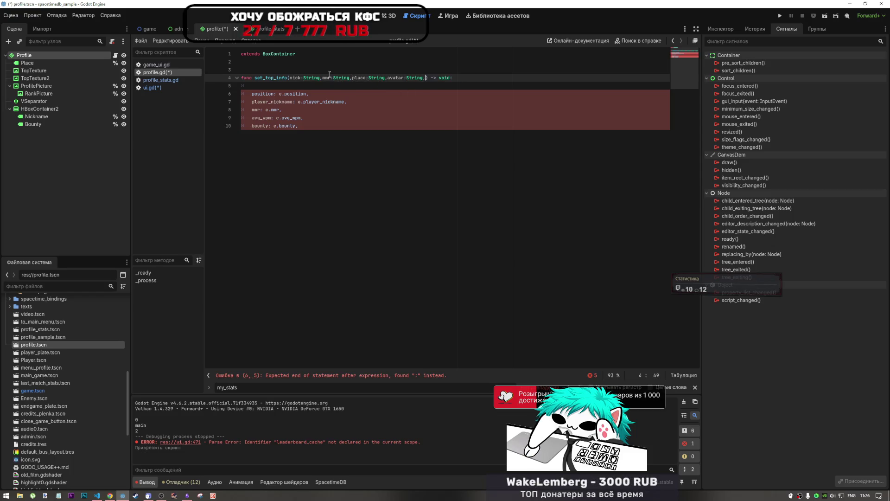
left_click(351, 77)
type("awvg:String,")
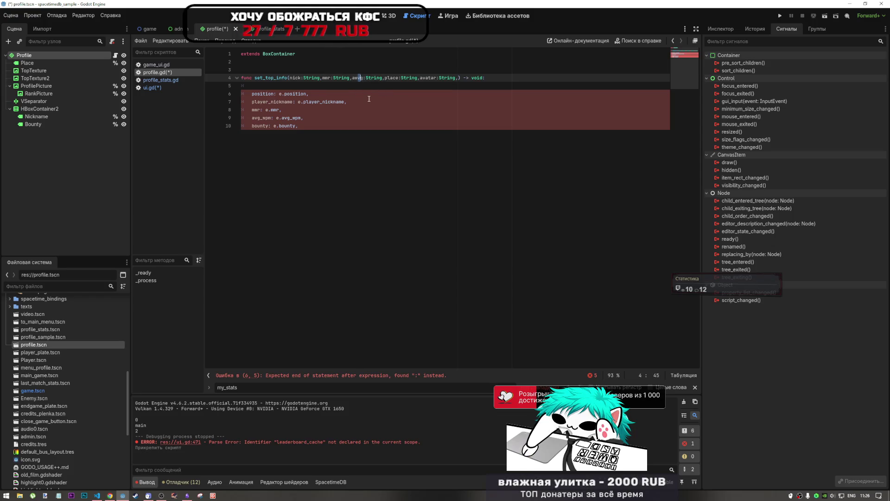
Step: Rename the avg parameter to avg_wpm and the place parameter to bounty
key("BackSpace")
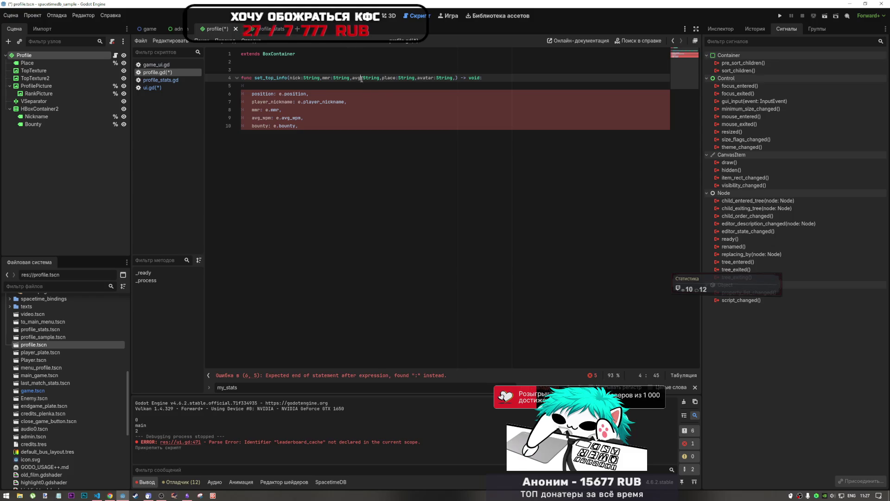
type("_")
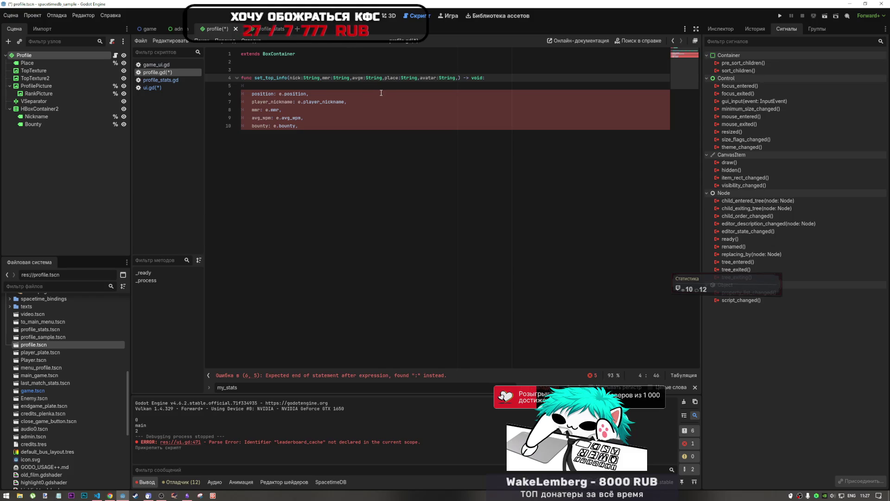
type("wp")
key("BackSpace")
key("BackSpace")
key("BackSpace")
type("_wpm")
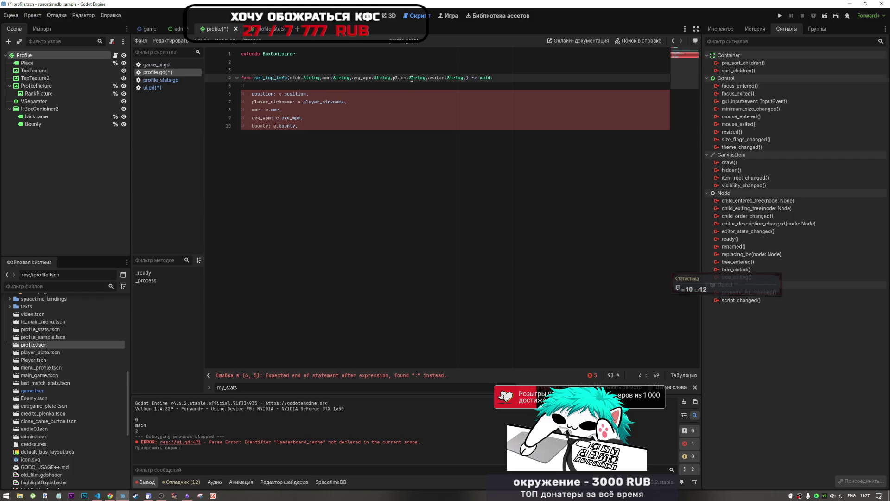
left_click(393, 78)
double_click(399, 78)
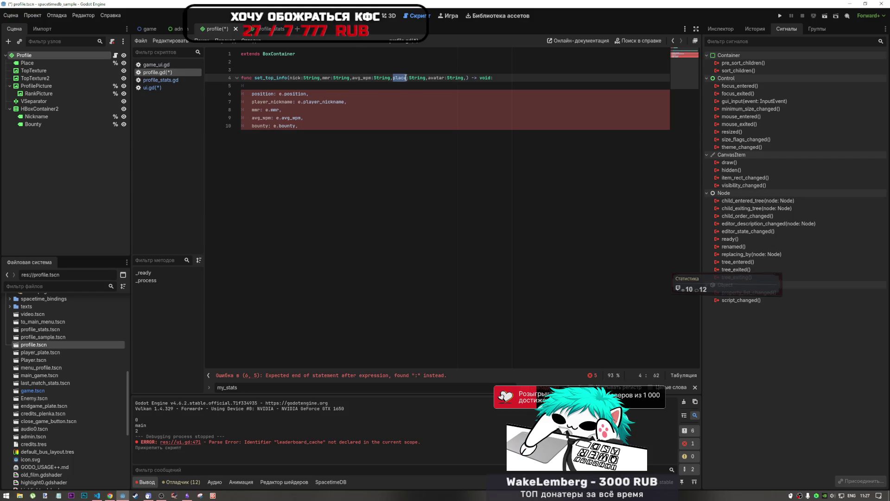
type("bounty")
Step: Change the avatar parameter's type from String to PackedByteArray
left_click(436, 78)
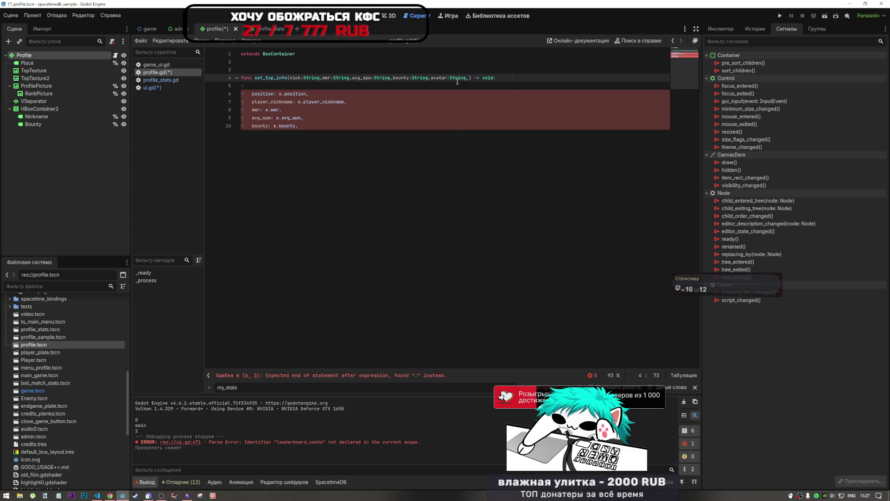
mouse_move(457, 81)
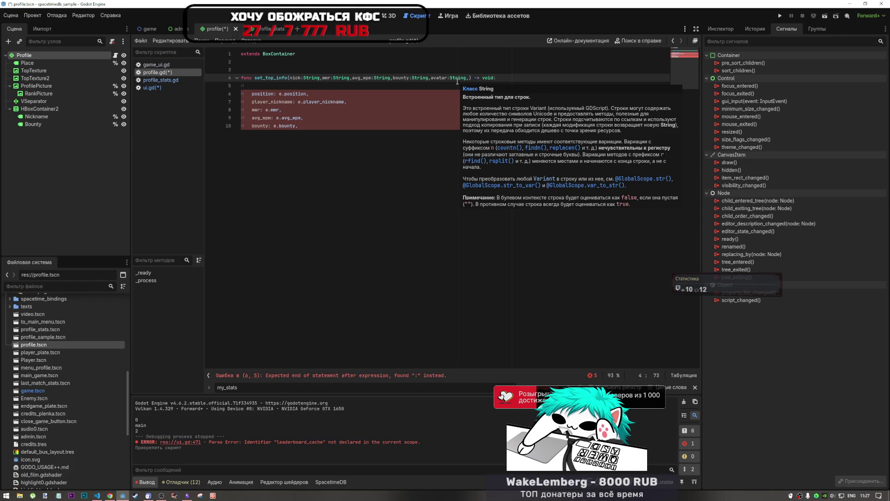
double_click(458, 79)
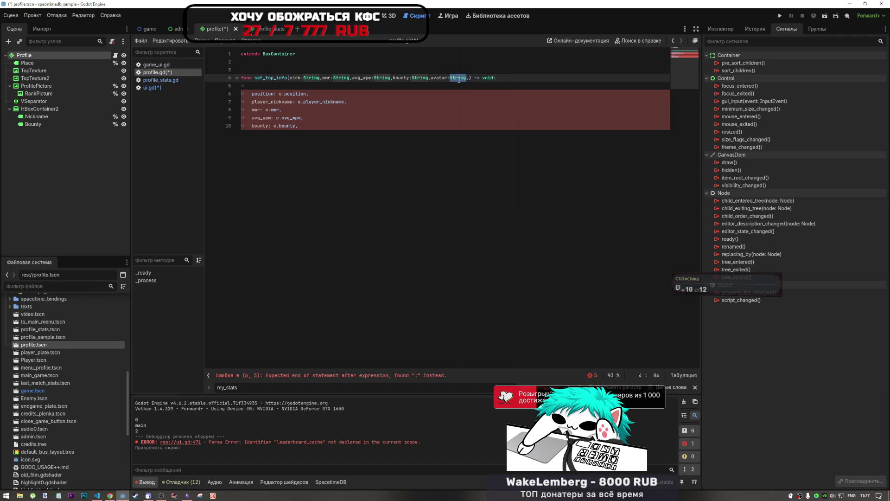
type("Packed")
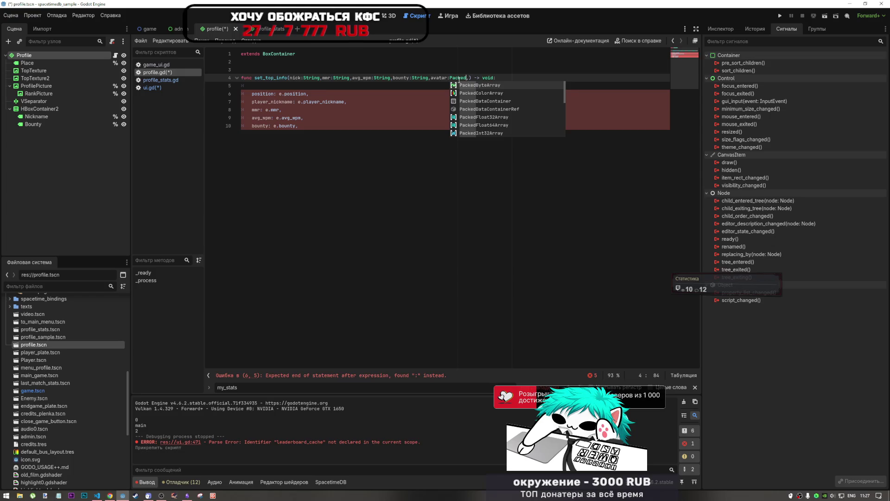
key("Return")
key("Down")
key("Down")
key("Down")
left_click(223, 86, "shift")
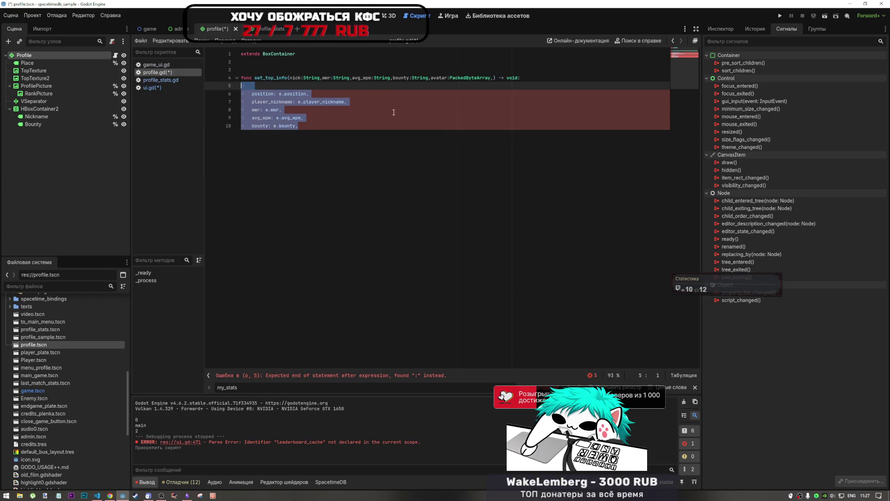
left_click(485, 80)
left_click(491, 79)
key("Delete")
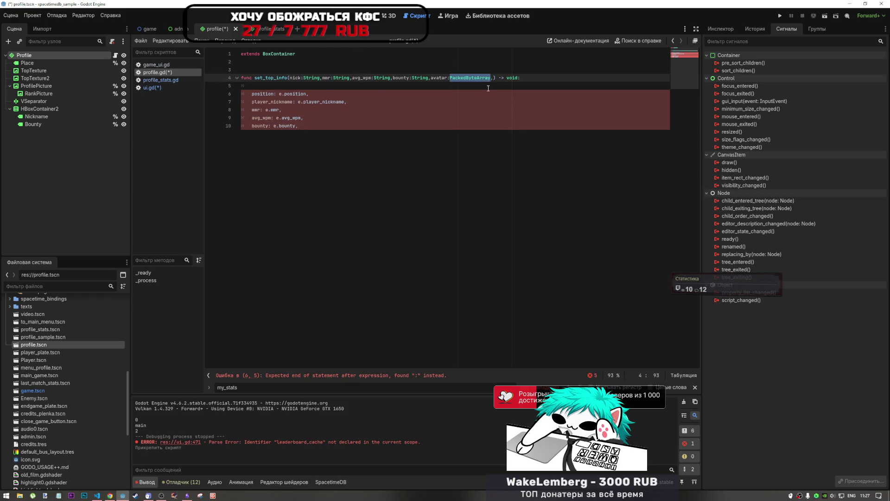
key("ctrl+z")
Step: Delete the old pasted field lines 5–10 from the function body
key("Down")
key("Down")
key("Down")
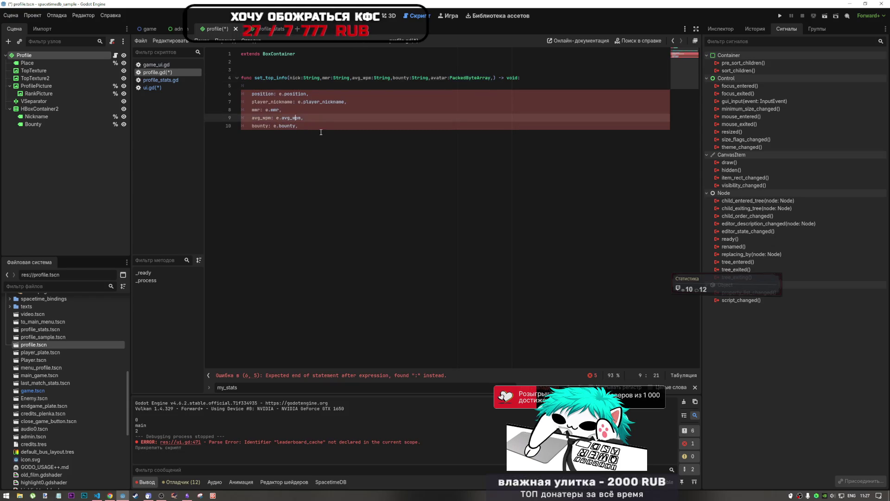
left_click(252, 87, "shift")
key("Tab")
key("BackSpace")
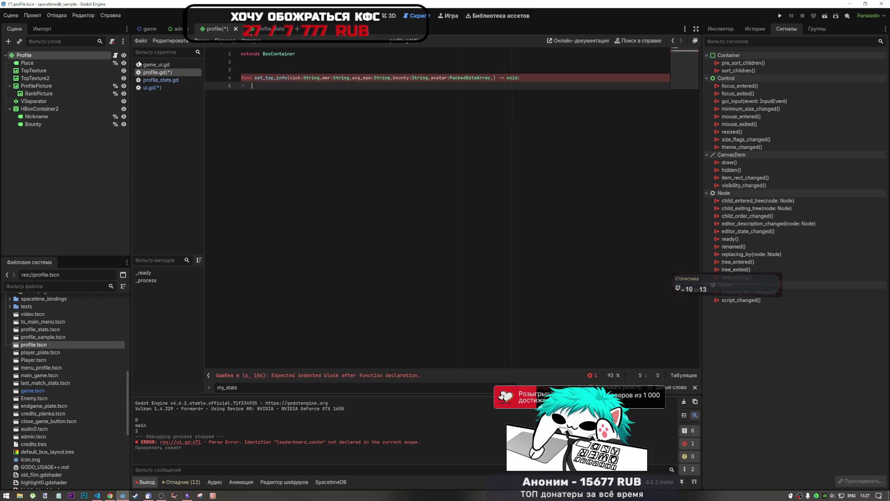
Step: Drag the Place node into set_top_info's body as a %Place reference
left_click_drag(21, 64, 298, 99)
key("ctrl+F1")
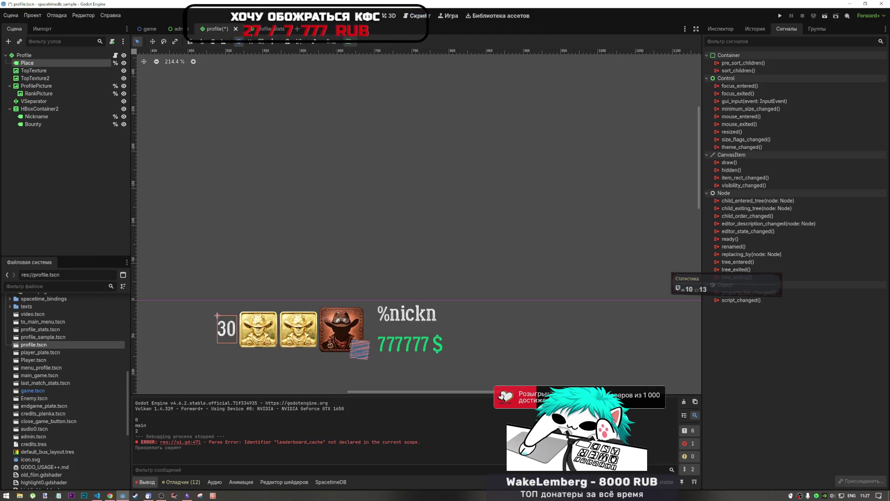
key("ctrl+F3")
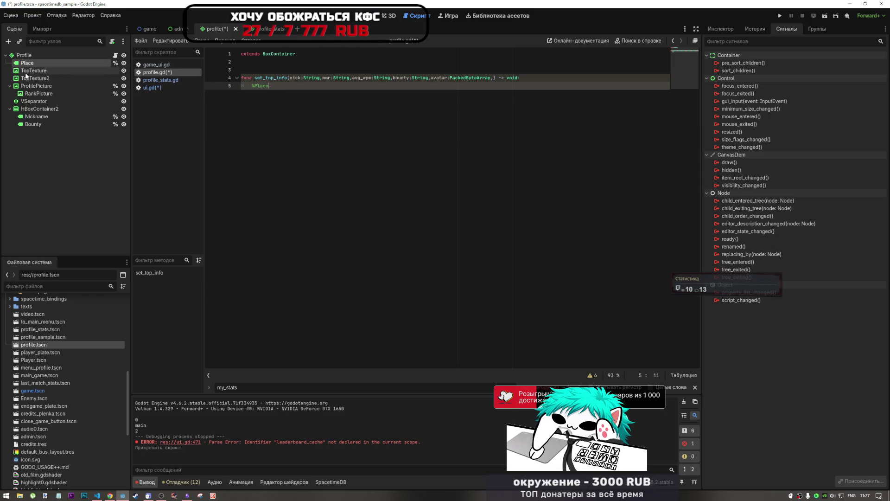
Step: Multi-select TopTexture, ProfilePicture, RankPicture, Nickname and Bounty and drop their references into the body
left_click(32, 71, "ctrl")
left_click(33, 70, "ctrl")
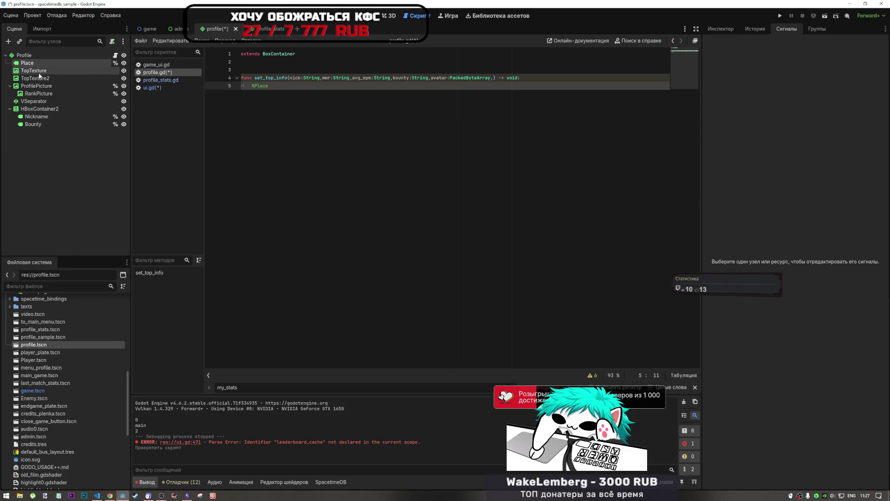
left_click(35, 78, "ctrl")
left_click(33, 71, "ctrl")
left_click(36, 78, "ctrl")
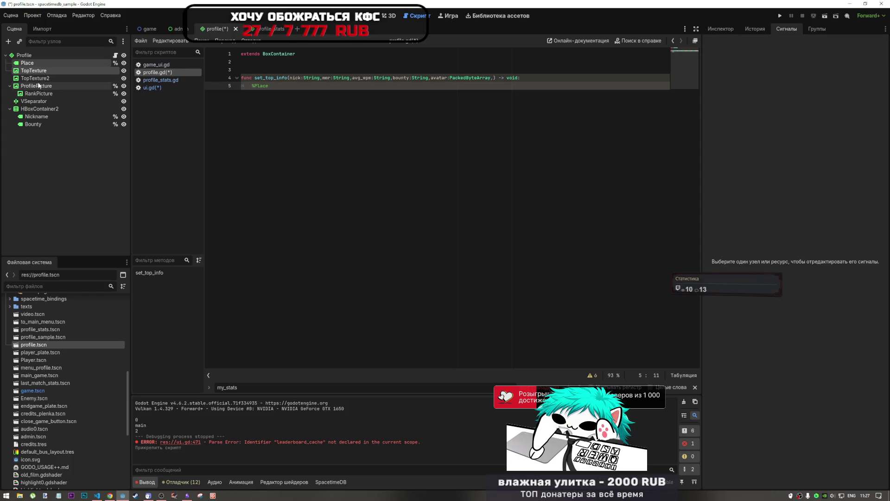
left_click(36, 86, "ctrl")
left_click(37, 86, "ctrl")
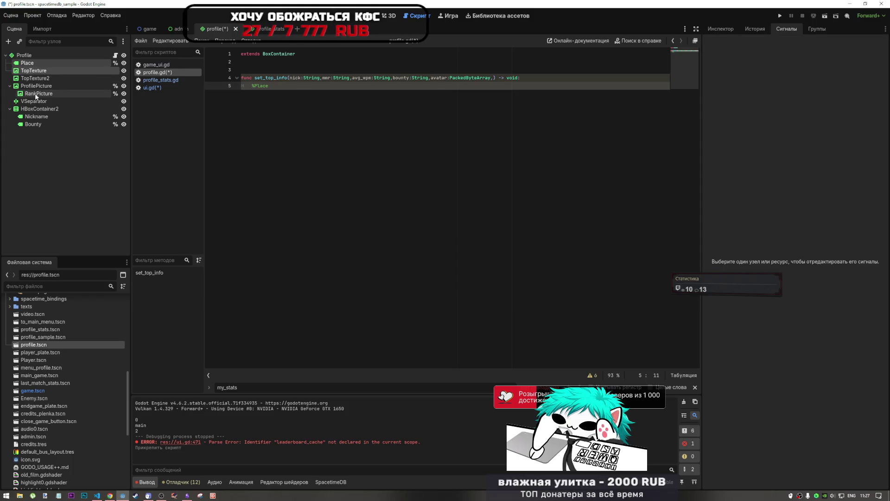
left_click(49, 80, "ctrl")
left_click(49, 79, "ctrl")
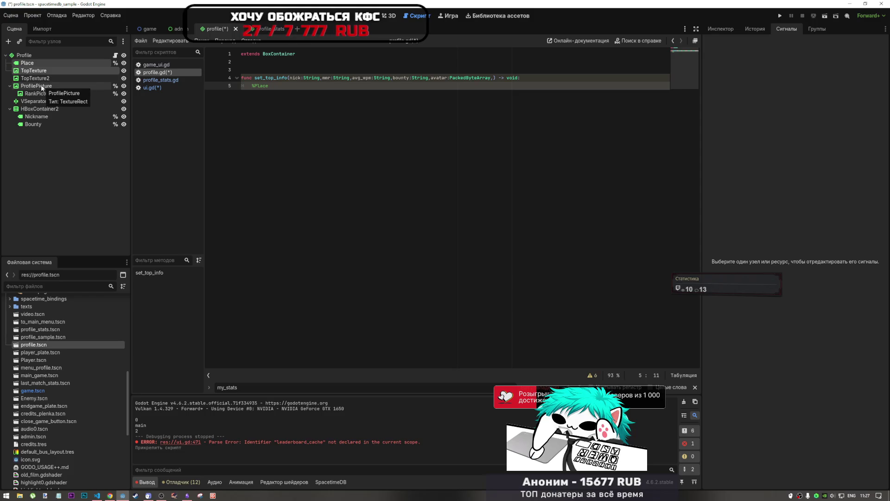
left_click(41, 86, "ctrl")
left_click(40, 93, "ctrl")
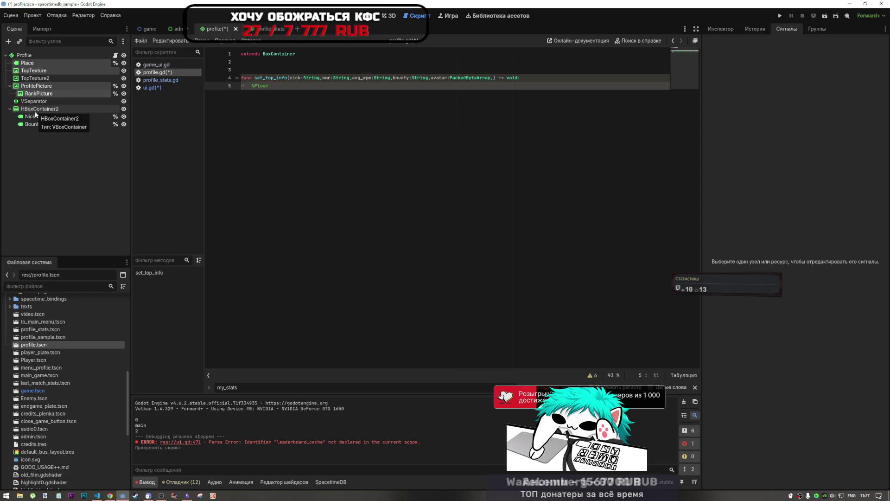
left_click(42, 118, "ctrl")
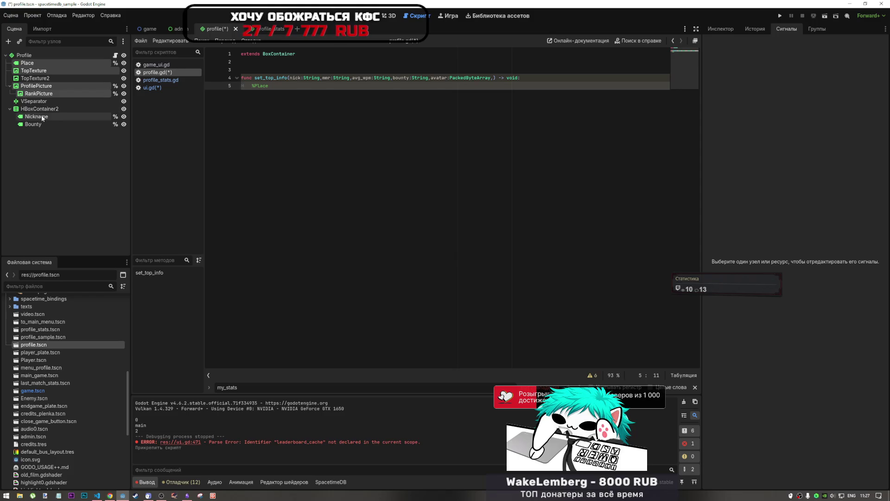
left_click(39, 123, "ctrl")
mouse_move(40, 124)
left_mouse_down()
mouse_move(58, 98)
mouse_move(158, 93)
mouse_move(276, 119)
mouse_move(285, 98)
mouse_move(268, 86)
left_mouse_up()
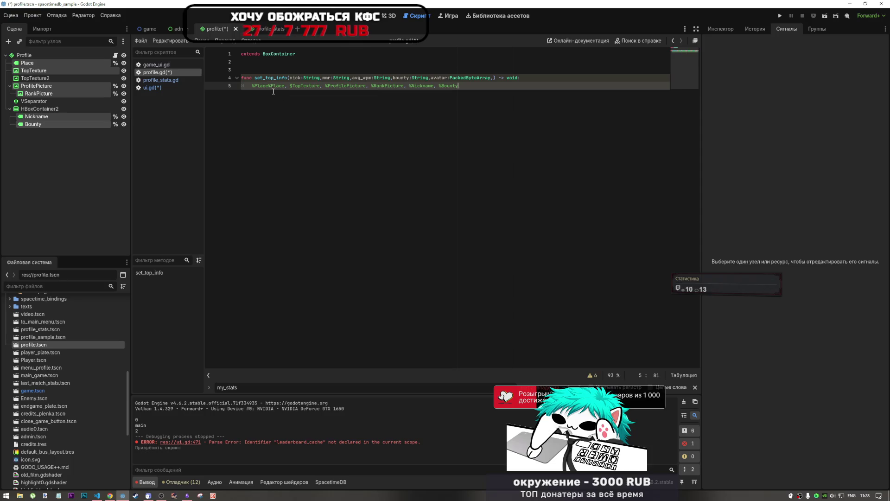
Step: Remove the duplicate Place, break the six references onto separate lines, and append = to each
key("ctrl+Delete")
key("shift+Home")
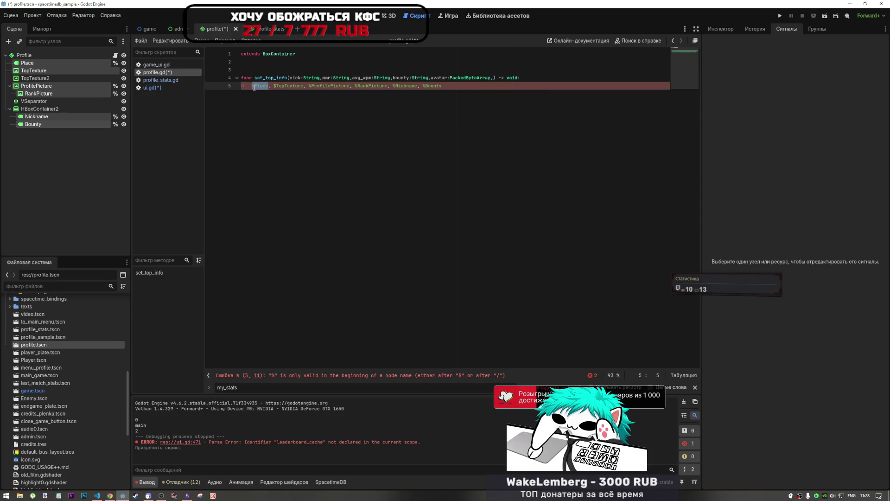
left_click_drag(269, 87, 274, 86)
key("ctrl+d")
key("ctrl+d")
key("ctrl+d")
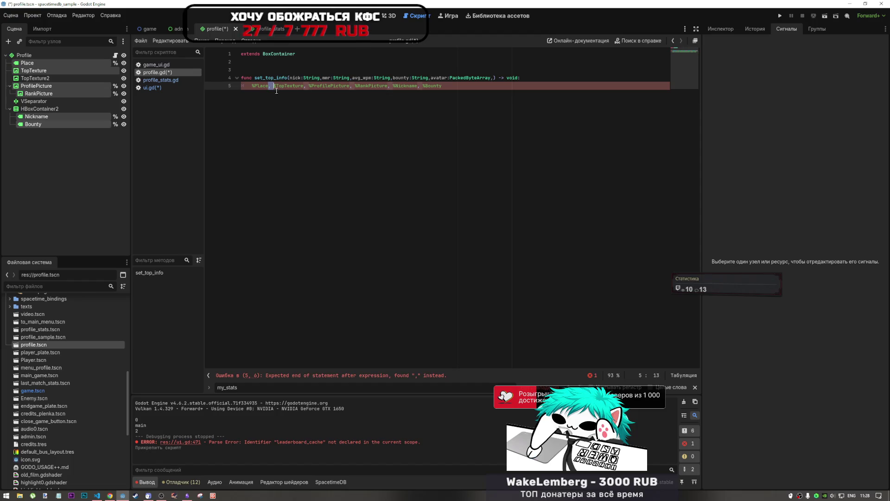
key("Return")
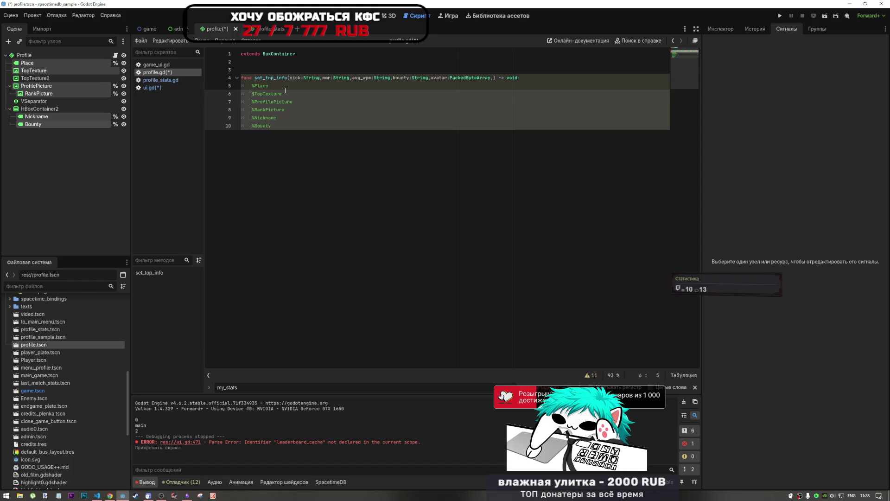
key("shift+End")
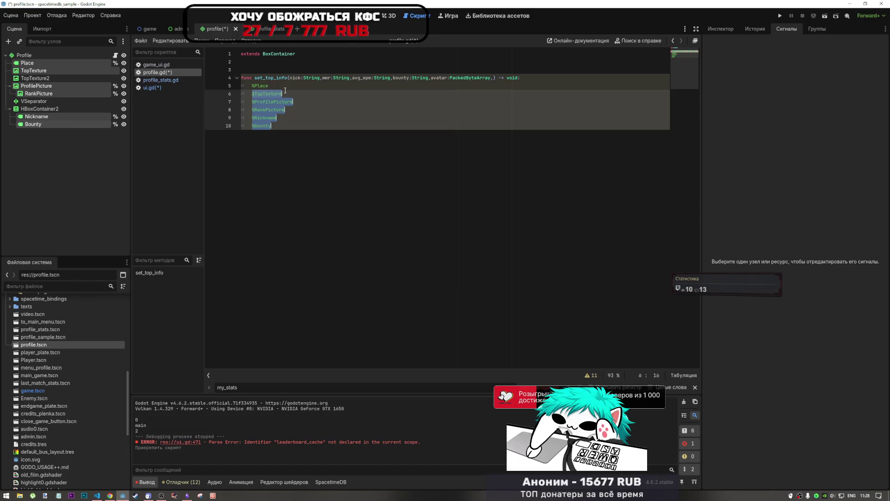
left_click(285, 90)
key("shift+alt+Up")
type("=")
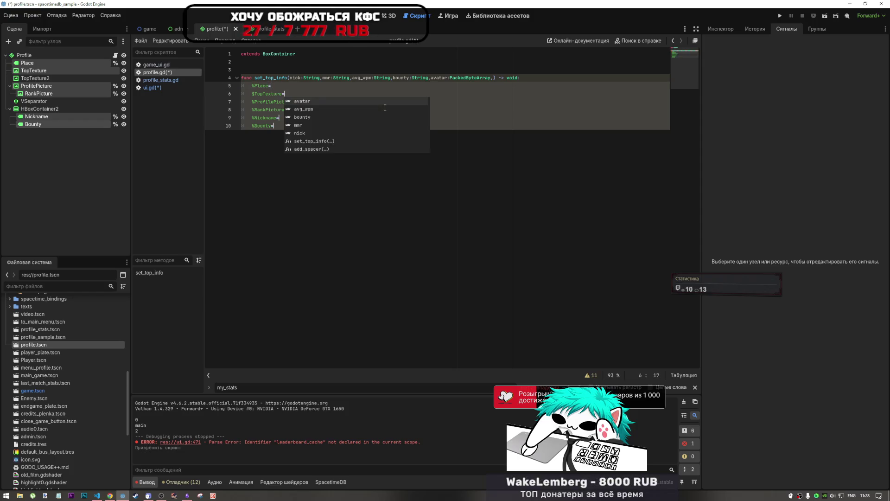
key("BackSpace")
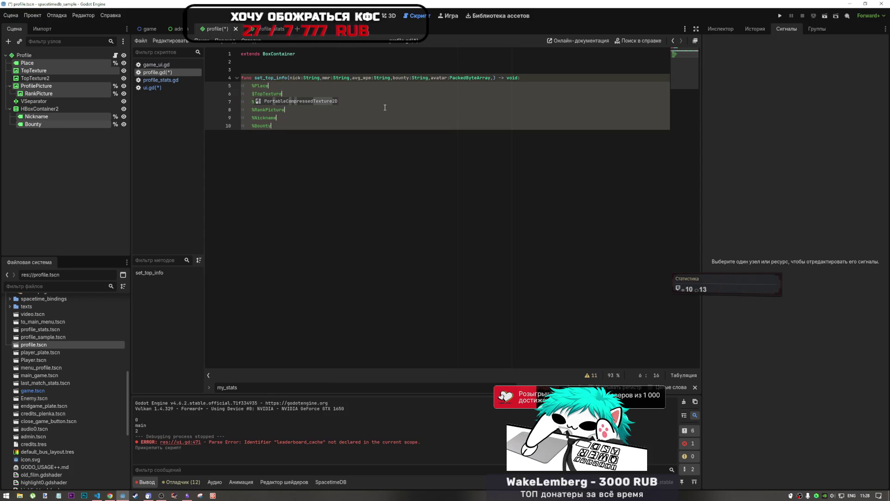
Step: Turn the Place line into a %Place.text assignment with an equals sign
type(" =")
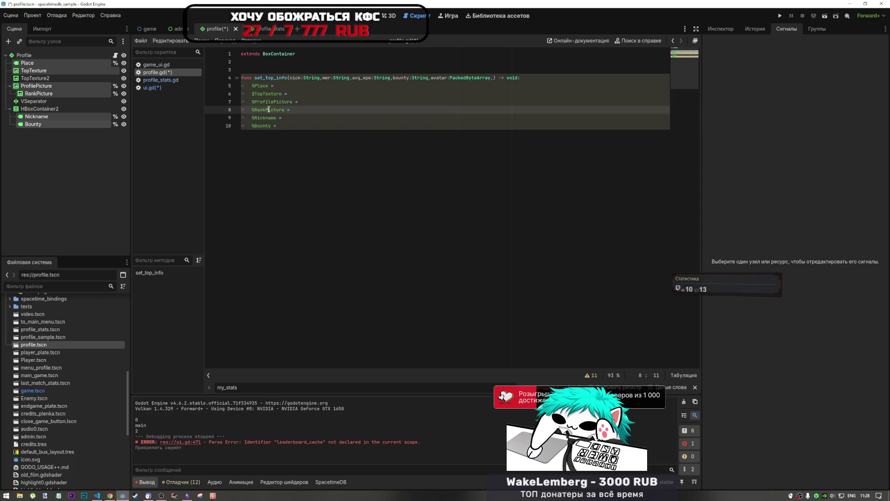
key("Left")
key("Left")
type(".")
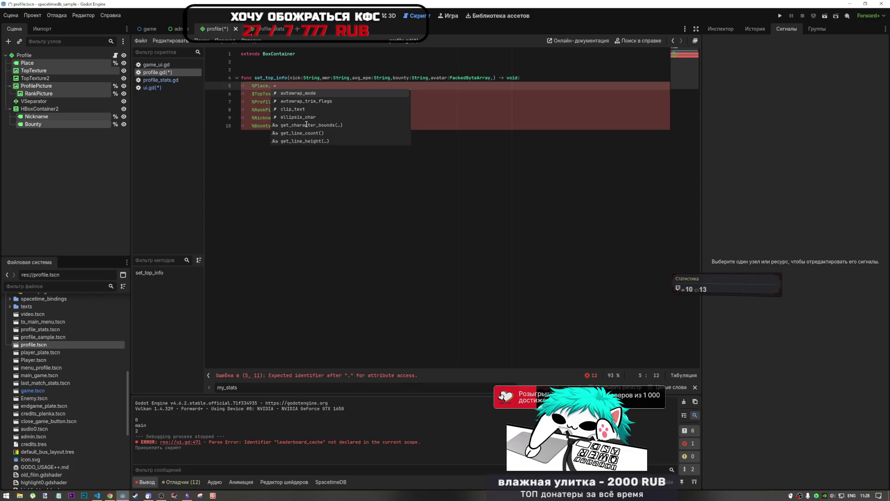
type("text")
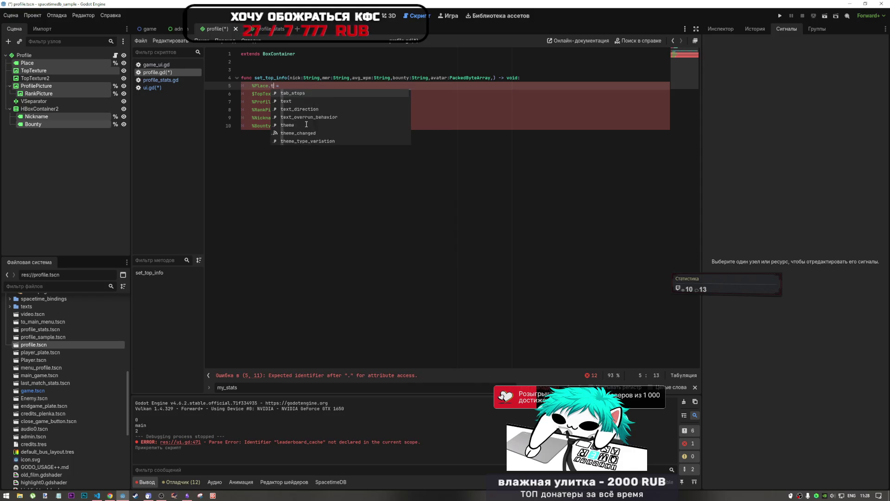
left_click(260, 110)
Step: Complete $TopTexture.texture = avatar using the avatar parameter copied from the signature
left_click(281, 94)
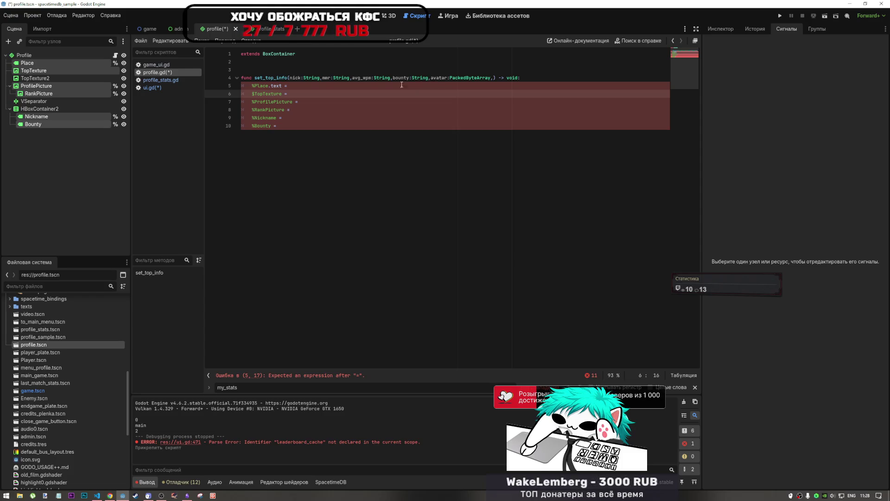
left_click(259, 64)
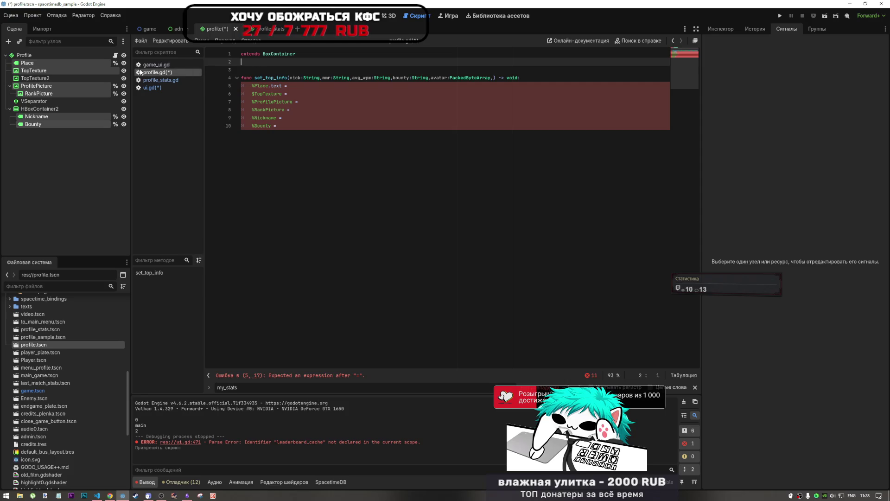
left_click(315, 99)
key("Up")
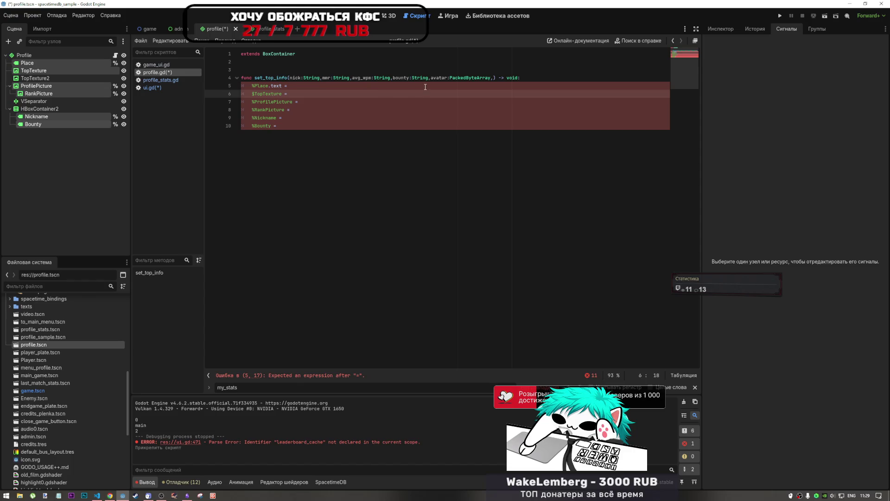
double_click(439, 78)
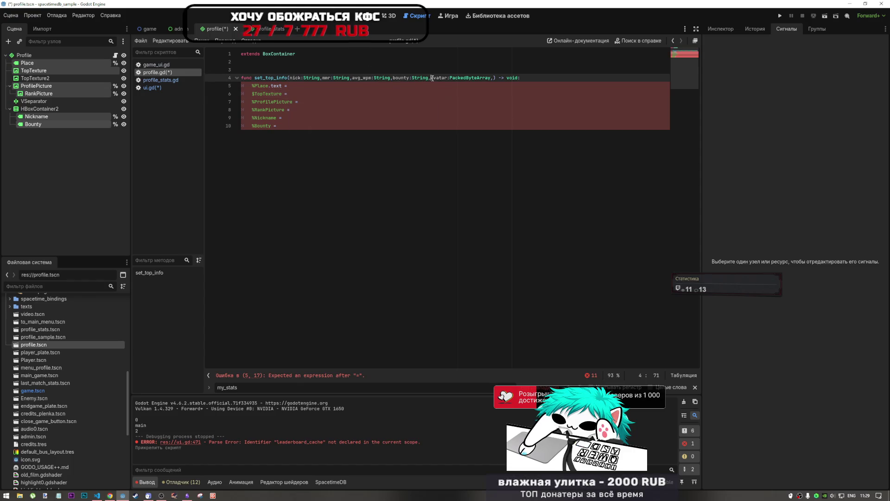
key("ctrl+c")
left_click(303, 95)
key("ctrl+v")
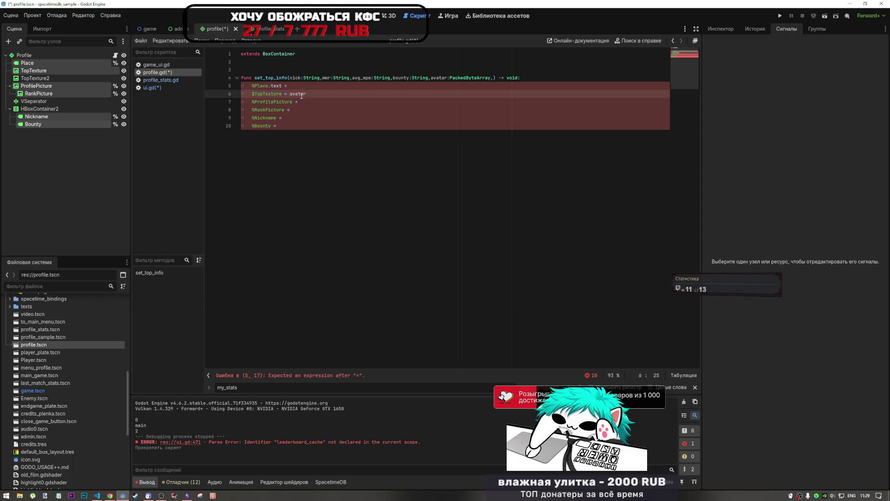
left_click(284, 94)
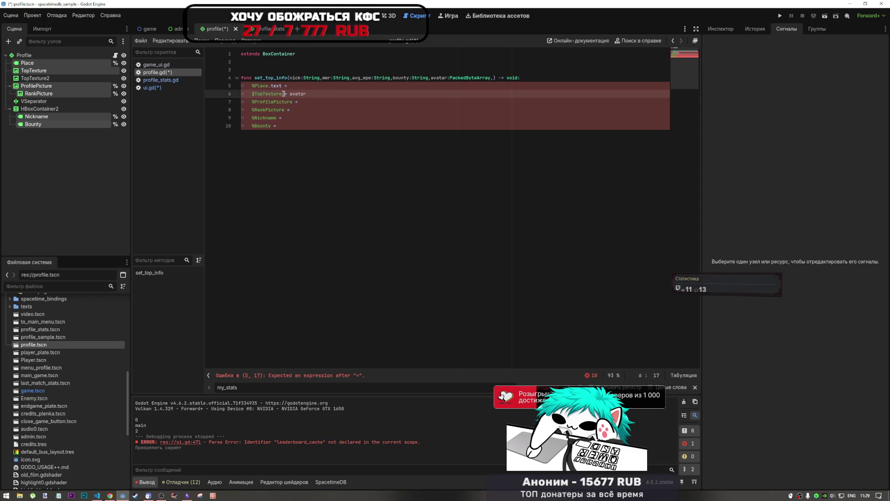
type(".texture.t")
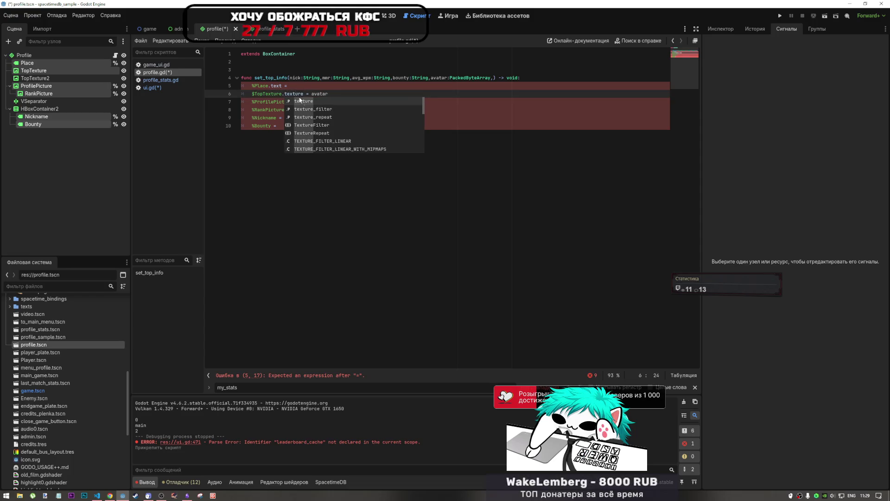
Step: Copy the texture = avatar assignment onto the %ProfilePicture line
left_click(300, 101)
left_click(284, 103)
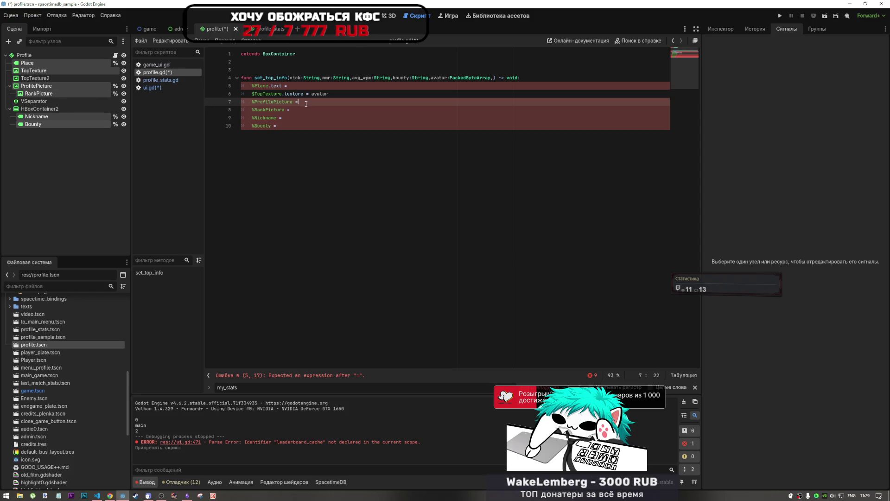
left_click_drag(329, 93, 282, 95)
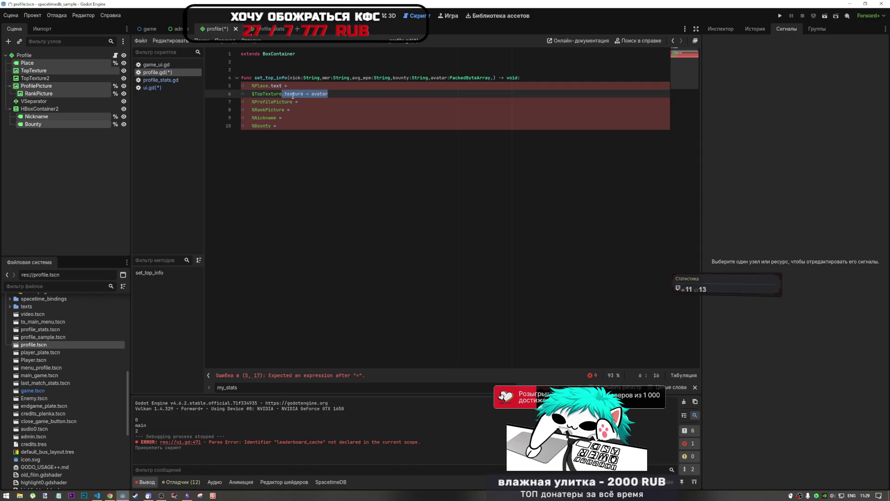
key("ctrl+c")
left_click_drag(300, 101, 293, 102)
key("ctrl+v")
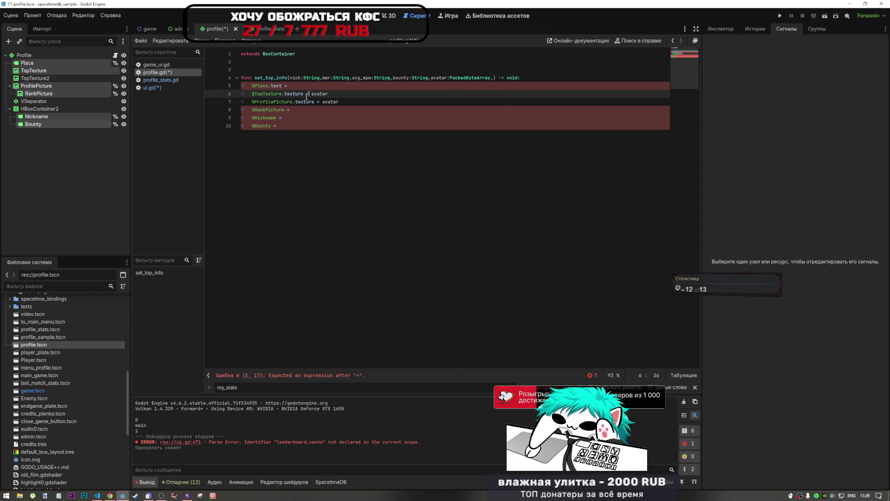
Step: Check the profile layout in the 2D view, then add a blank line below extends
key("ctrl+F1")
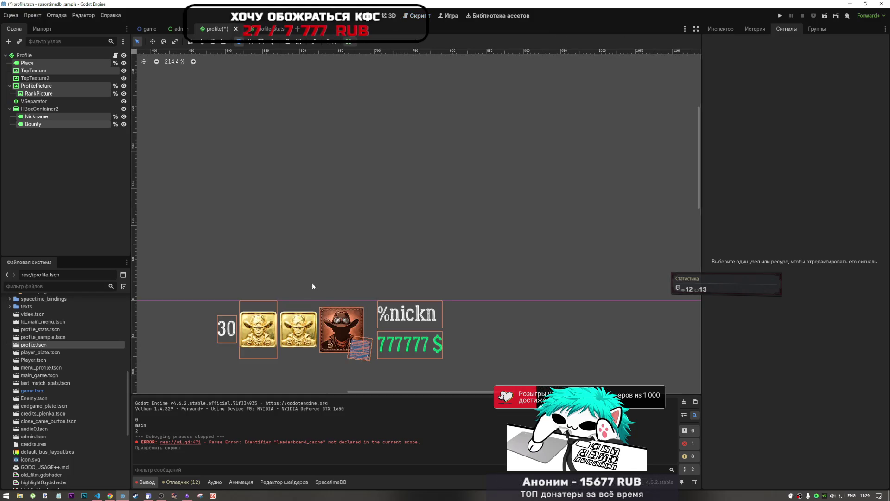
left_click(417, 18)
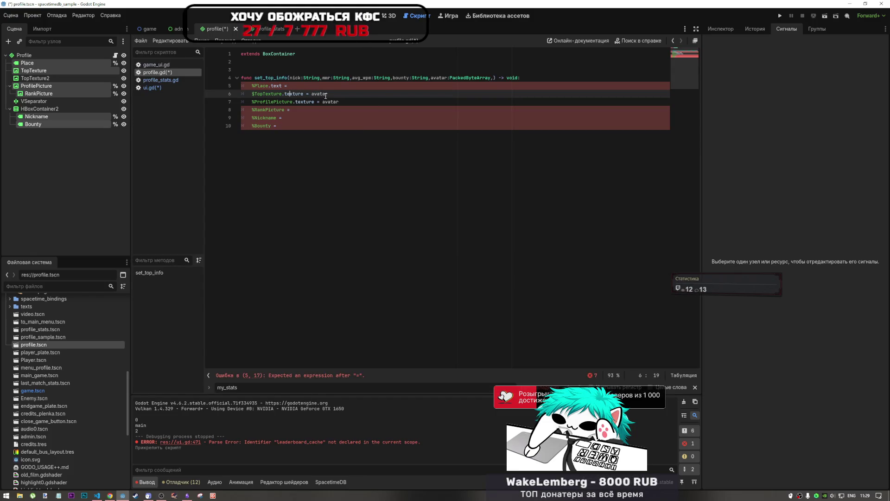
left_click(288, 61)
key("Return")
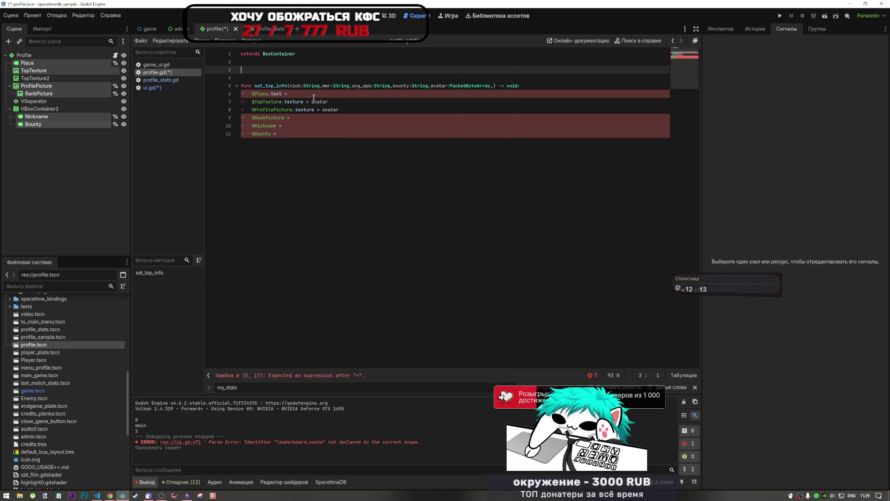
Step: Drag top1.png, top2.png and top3.png into the script as TOP_1, TOP_2, TOP_3 preload constants
scroll(56, 373, "up", 4)
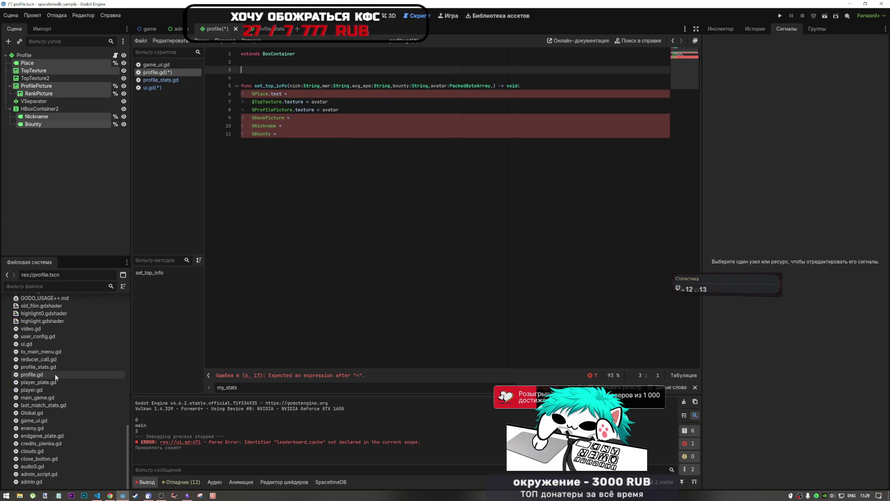
scroll(57, 371, "up", 4)
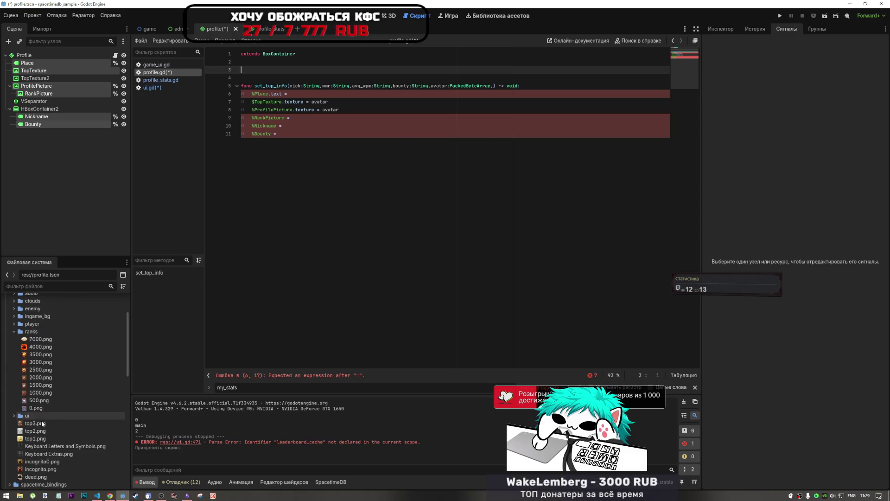
left_click(41, 424)
left_click(37, 438, "shift")
left_click_drag(37, 438, 314, 56)
left_click(317, 86)
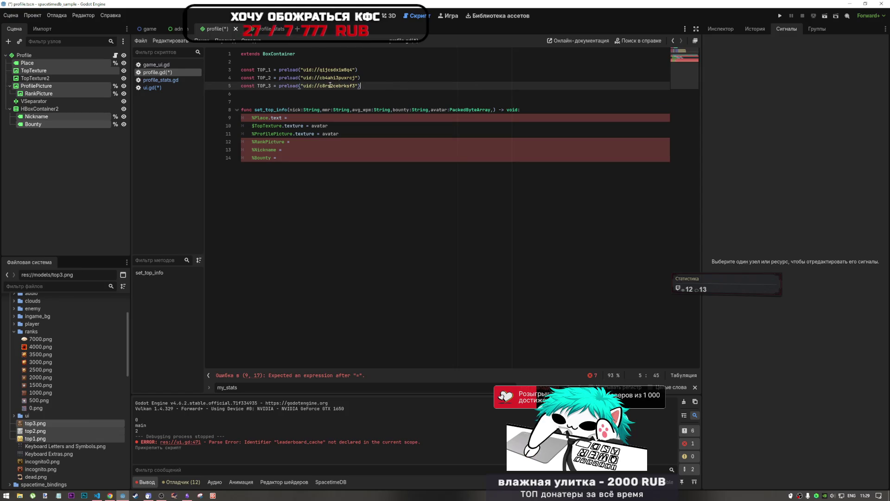
Step: Step through the unfinished Place, ProfilePicture and RankPicture lines, checking suggestions for Place
left_click(323, 96)
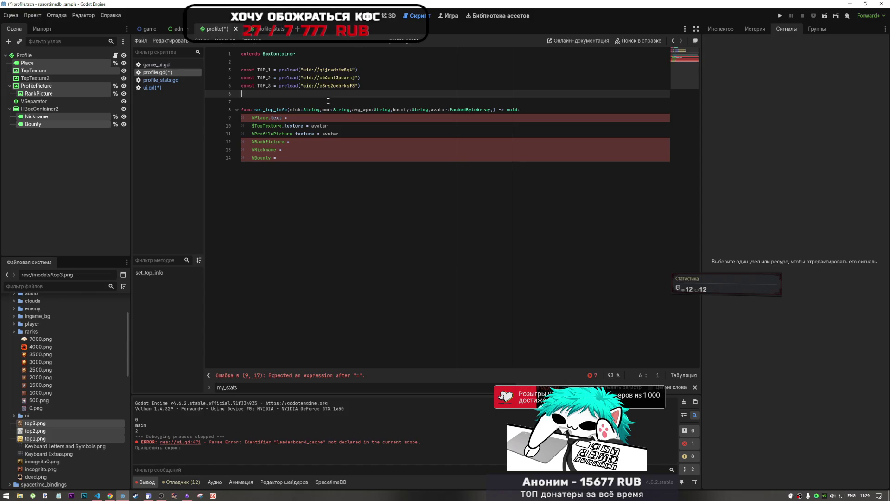
key("Down")
key("Down")
key("Down")
key("End")
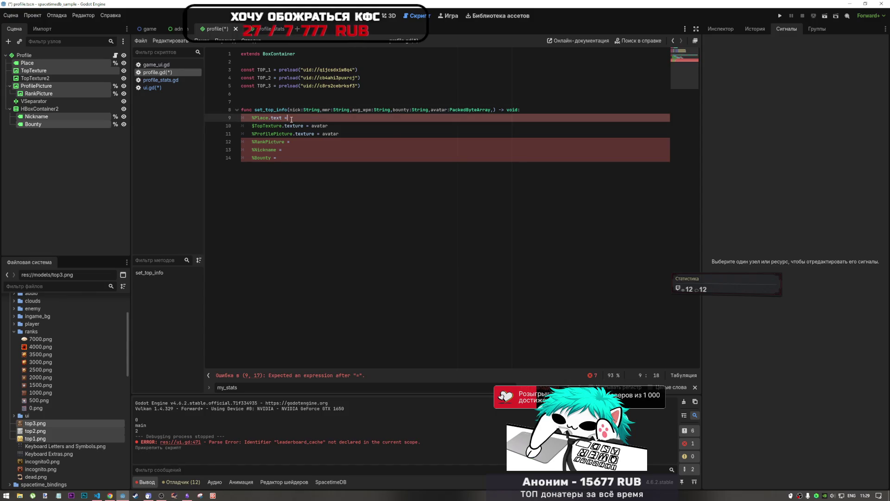
key("ctrl+space")
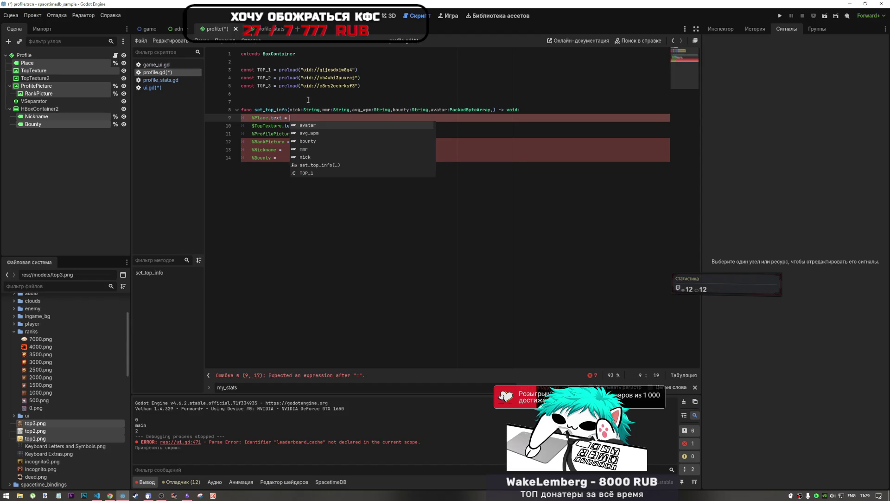
key("Escape")
key("Up")
key("Up")
key("Up")
key("Down")
key("Down")
key("Down")
key("End")
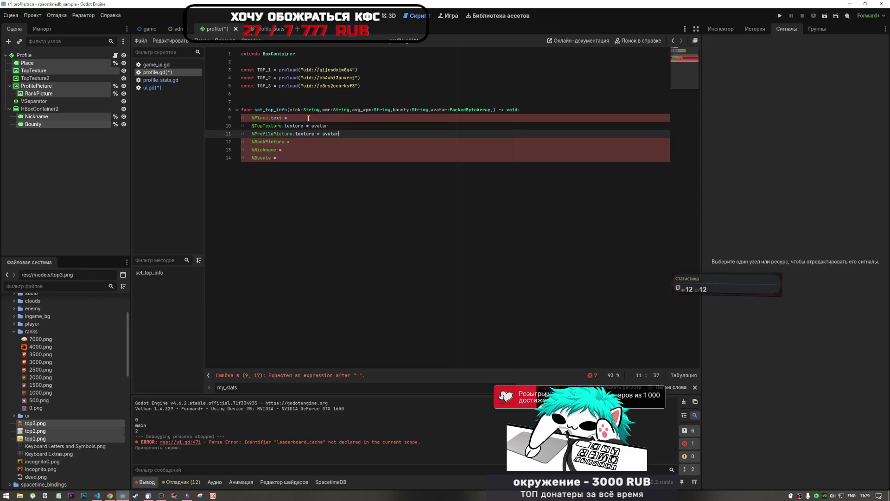
key("Down")
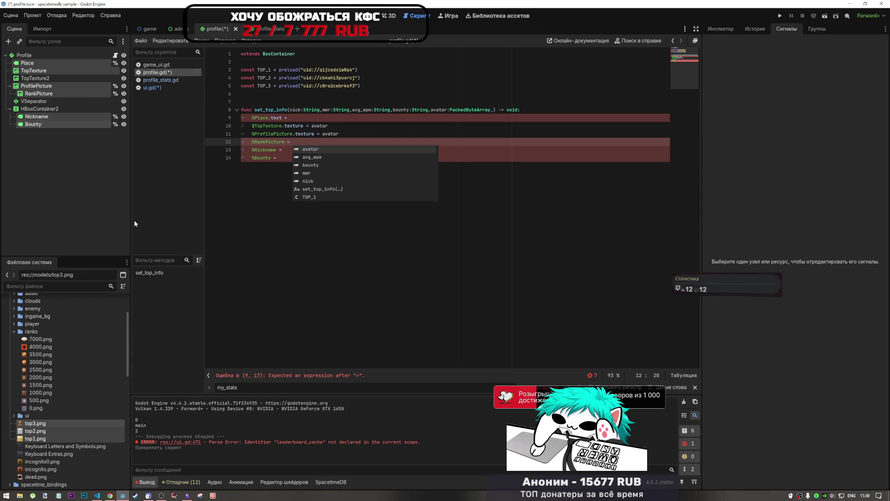
Step: Open Global.gd and locate the get_rank_texture function
scroll(59, 392, "down", 1)
scroll(57, 392, "down", 10)
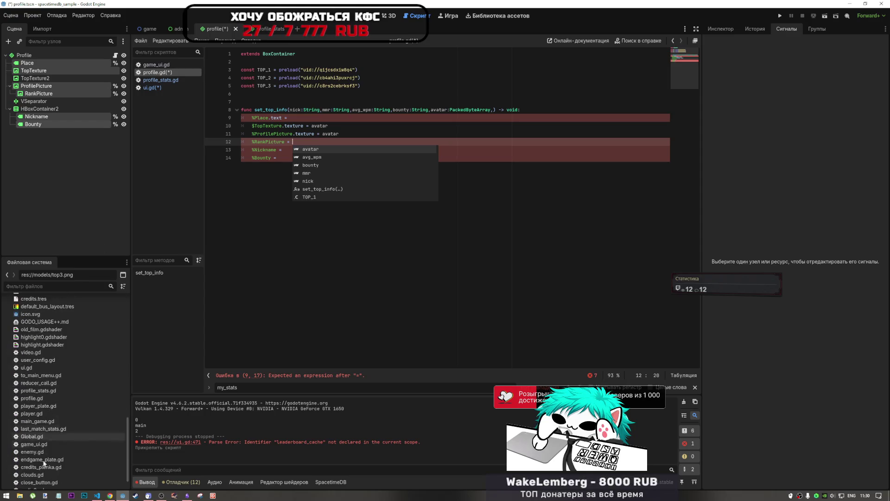
double_click(32, 437)
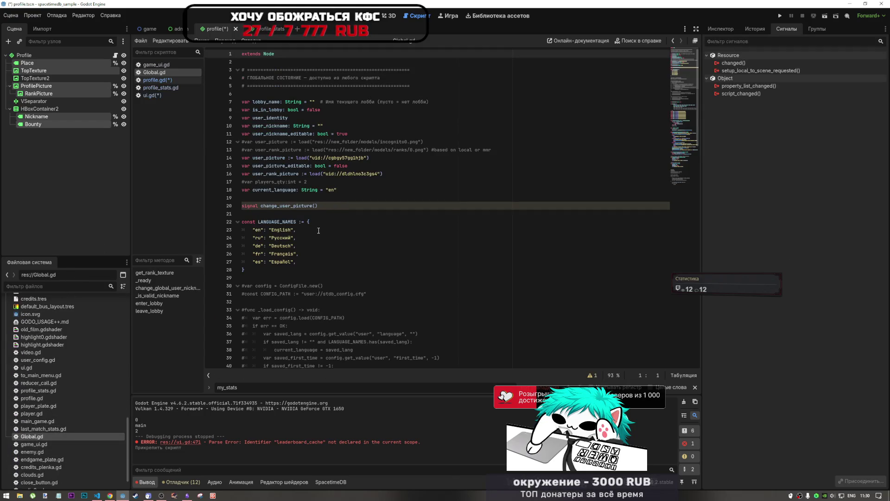
scroll(312, 250, "down", 9)
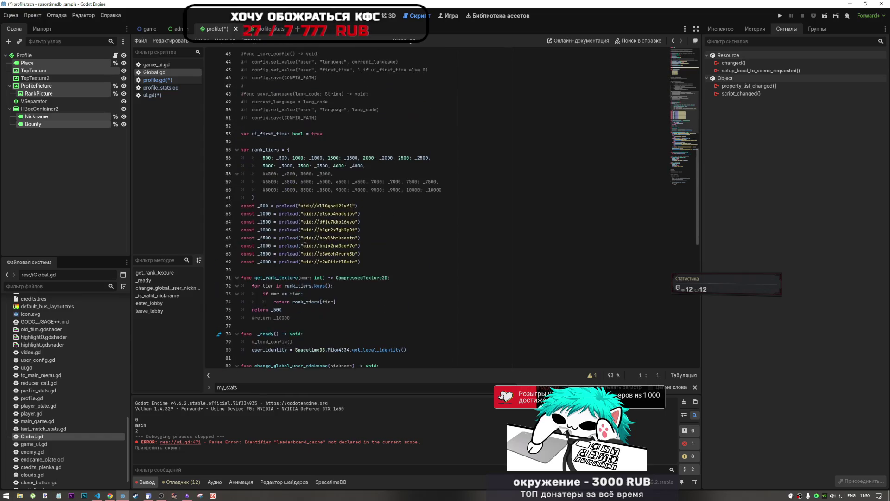
double_click(289, 253)
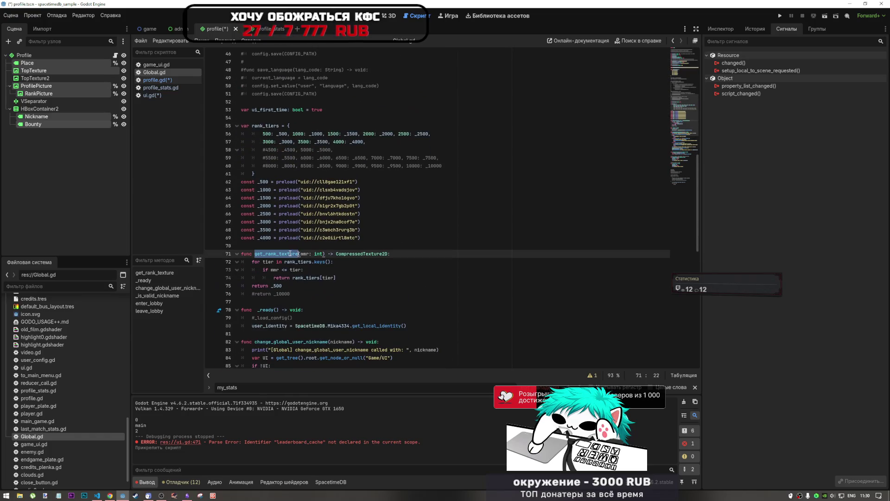
Step: Find and select the Global.get_rank_texture(mmr) call in profile_stats.gd's init_stats
left_click(160, 94)
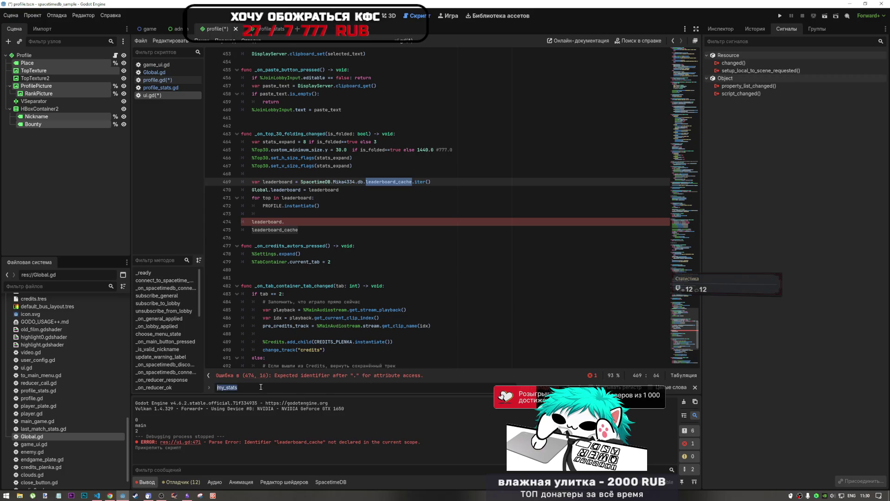
left_click(157, 81)
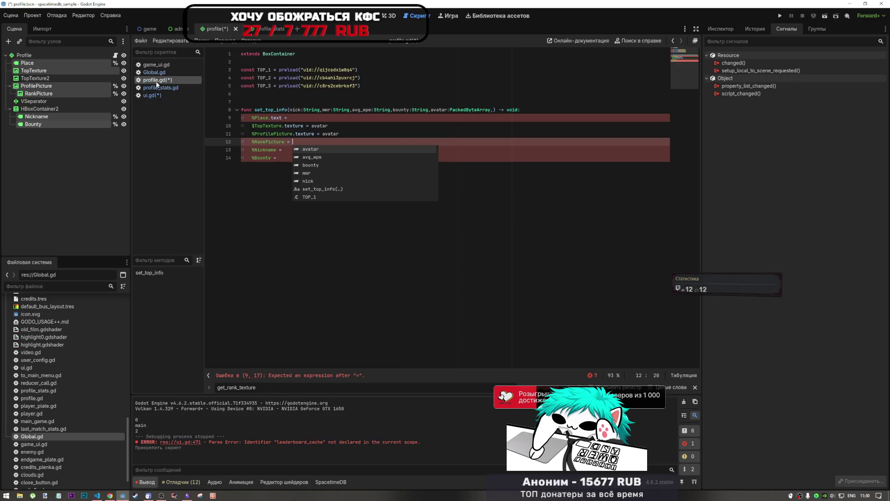
left_click(160, 90)
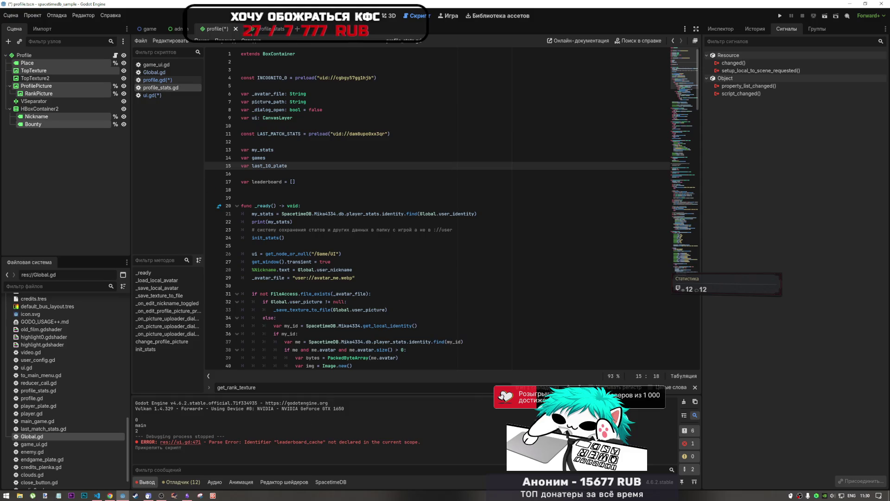
key("Return")
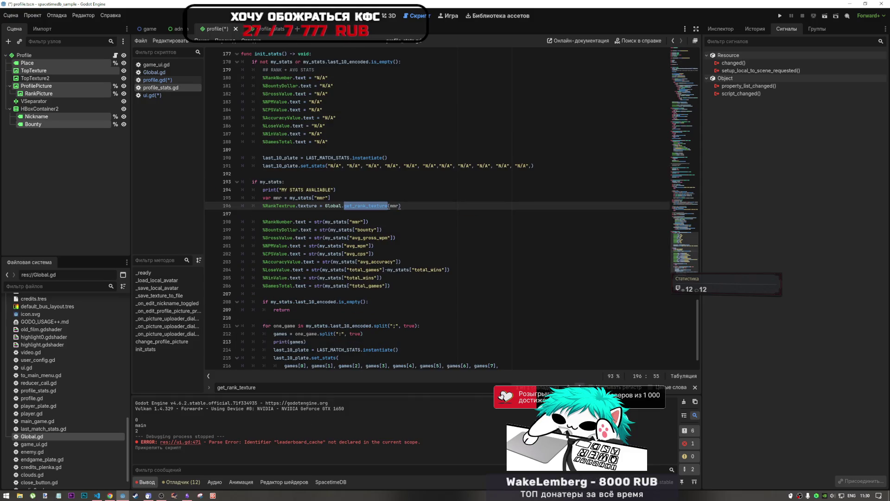
left_click(341, 198)
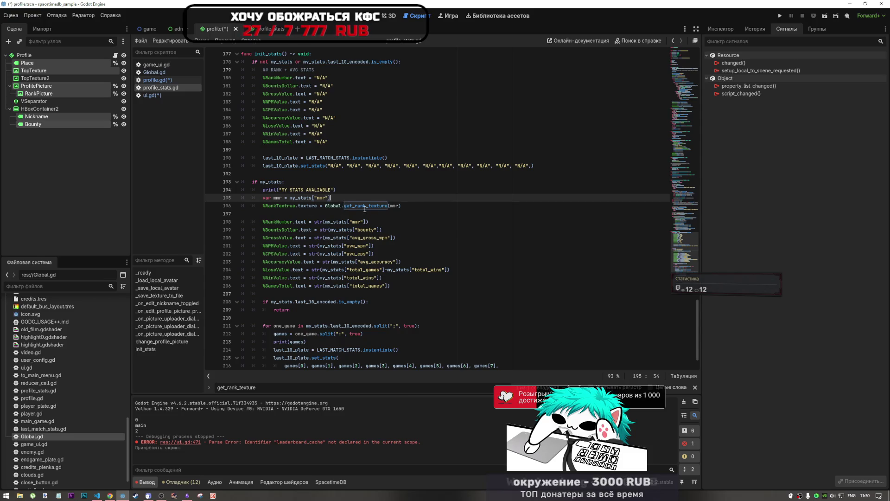
left_click_drag(401, 206, 325, 205)
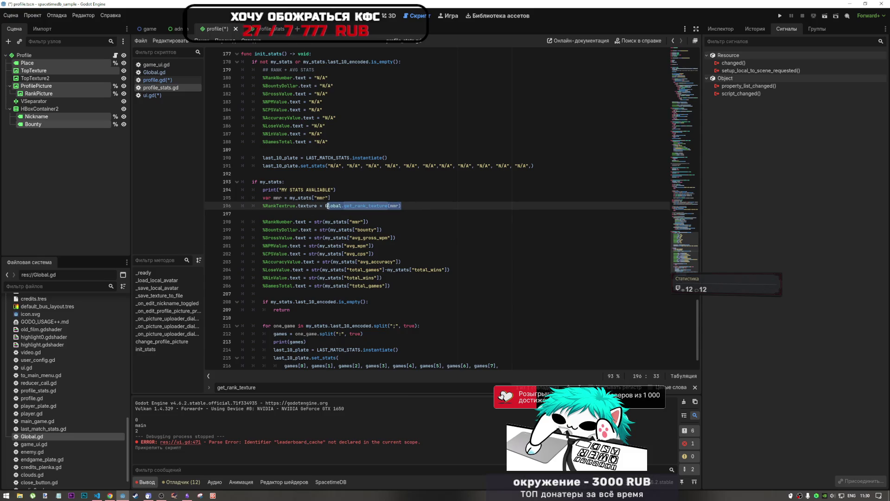
Step: Paste Global.get_rank_texture(mmr) after %RankPicture = on line 12 of profile.gd
left_click(157, 80)
key("Escape")
key("ctrl+v")
left_click(305, 152)
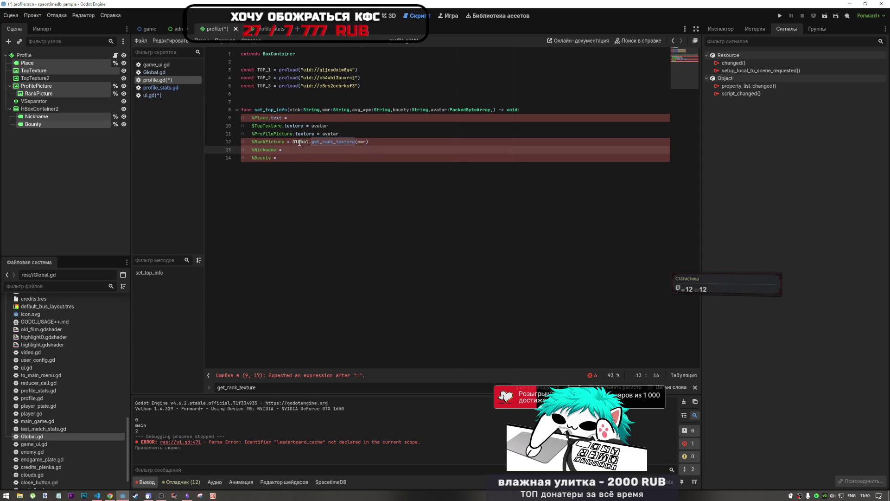
left_click(288, 142)
Step: Make the RankPicture line use .texture and complete %Nickname.text = nick
type(".text")
key("Return")
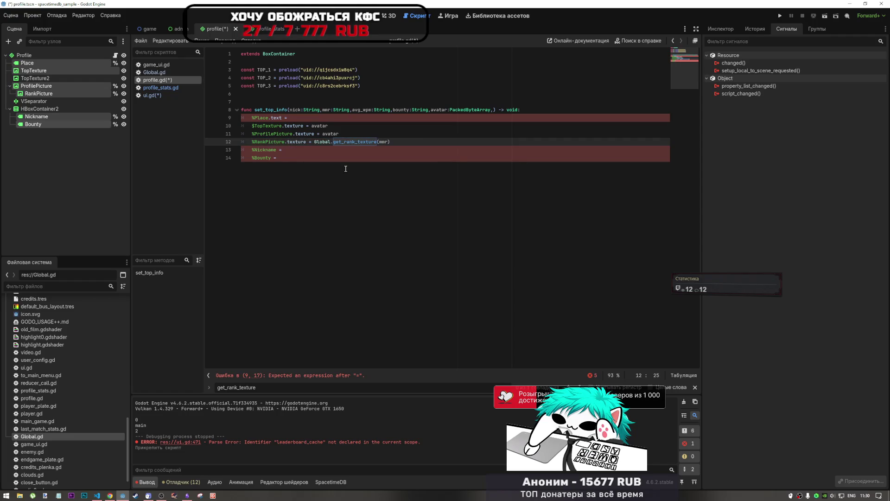
left_click(294, 153)
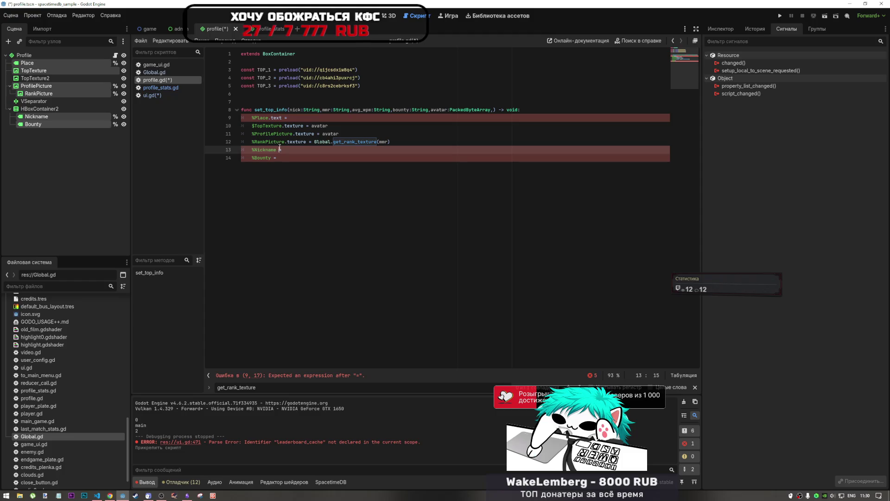
left_click(295, 110)
left_click(296, 150)
type("nick")
left_click(275, 150)
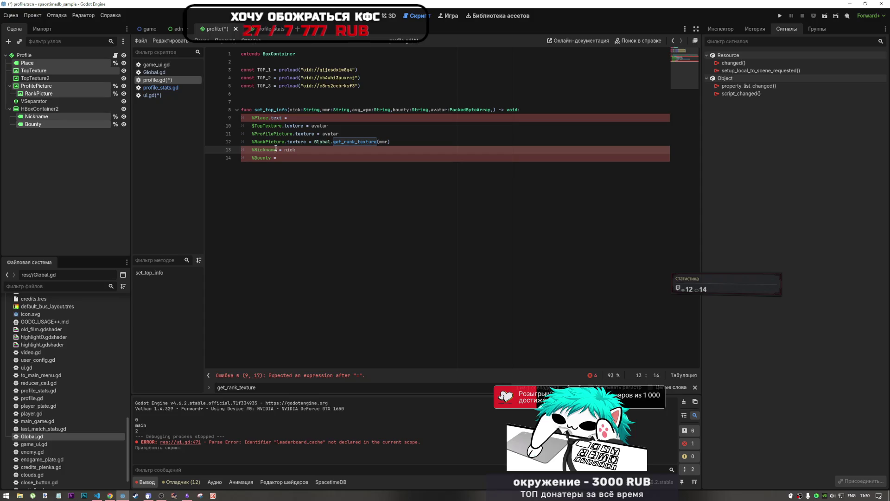
type(".text")
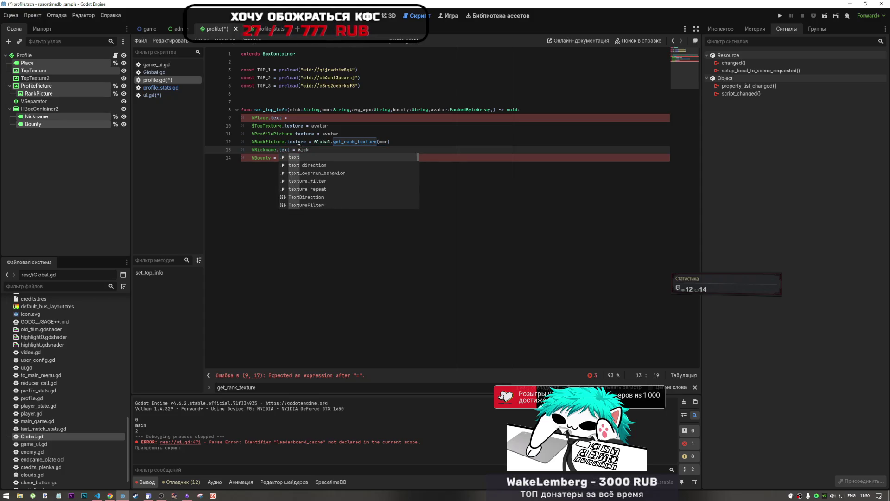
key("Escape")
Step: Complete %Bounty.text = bounty and check the avatar parameter's type
left_click(292, 159)
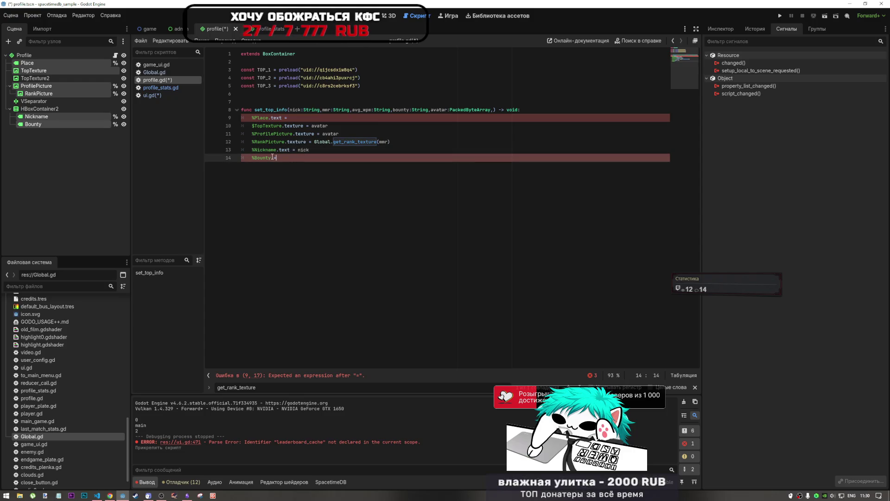
type(".text")
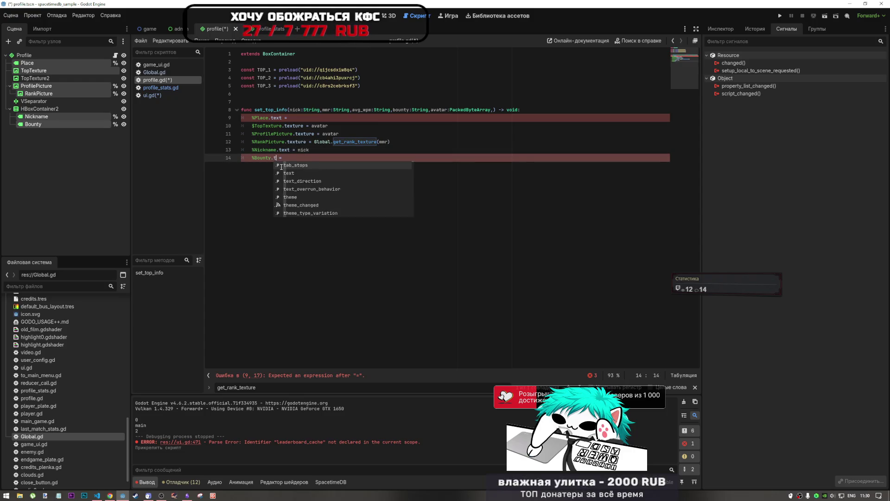
left_click(304, 163)
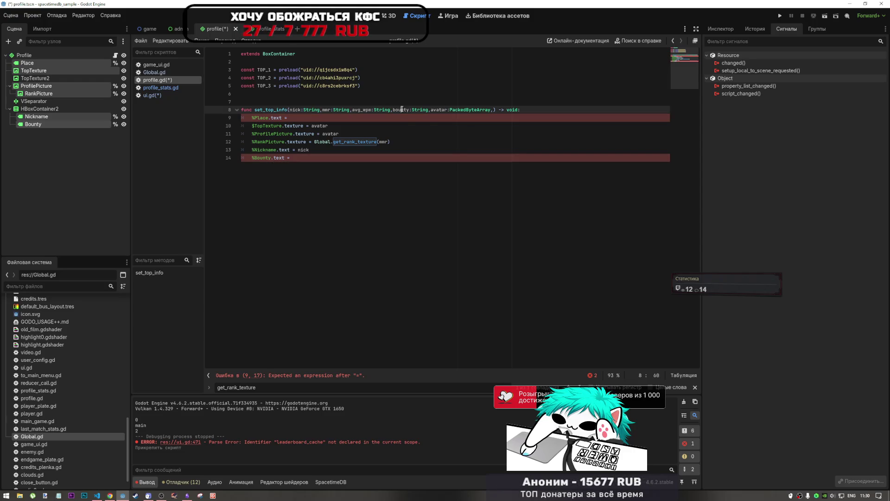
type("bounty")
left_click(330, 134)
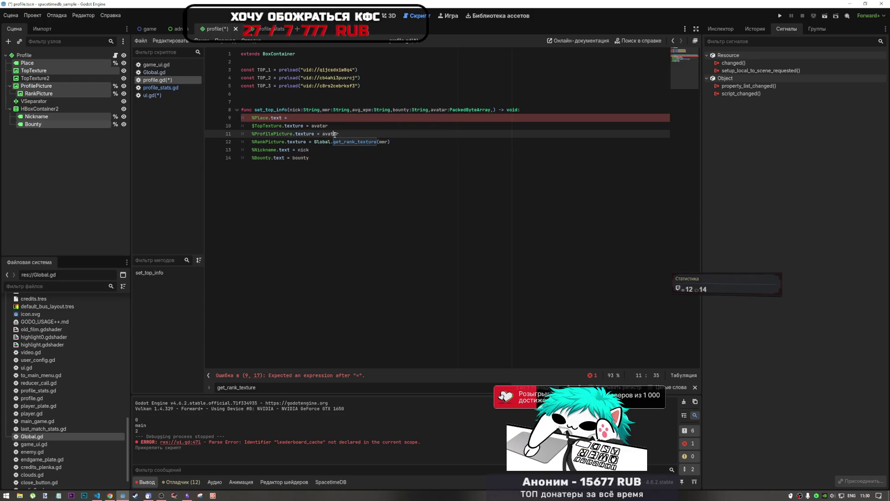
left_click(318, 120)
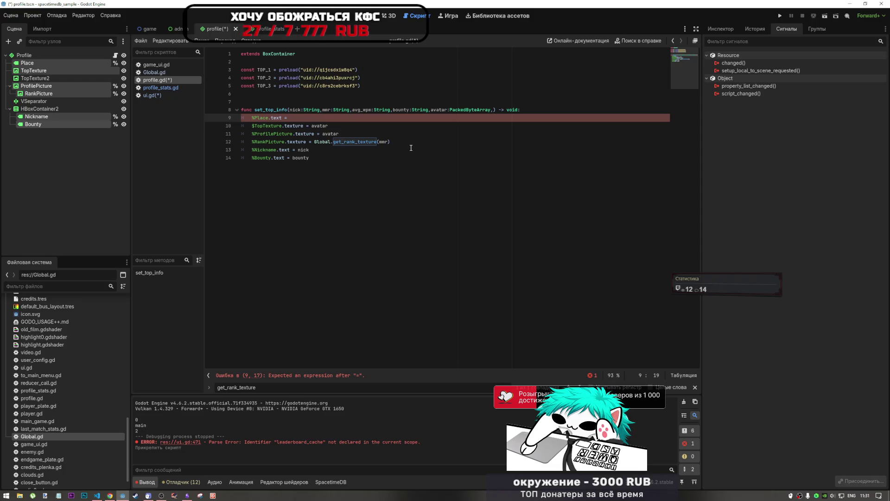
key("alt+Tab")
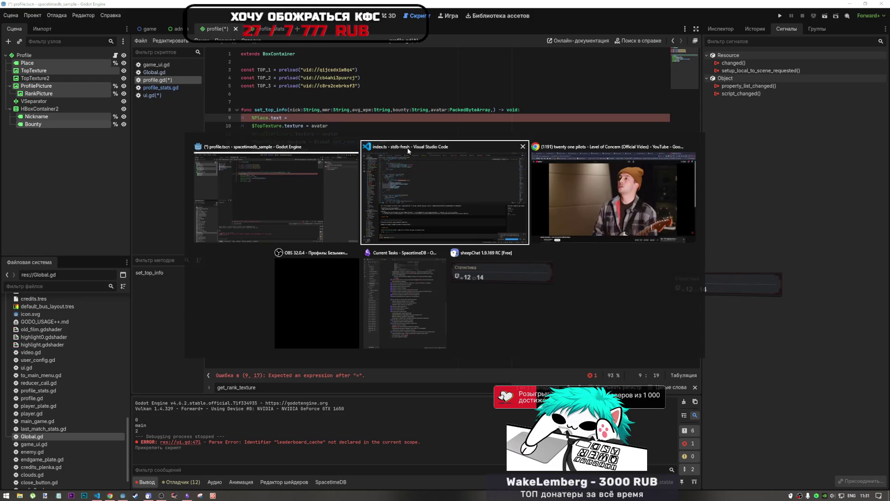
left_click(407, 161)
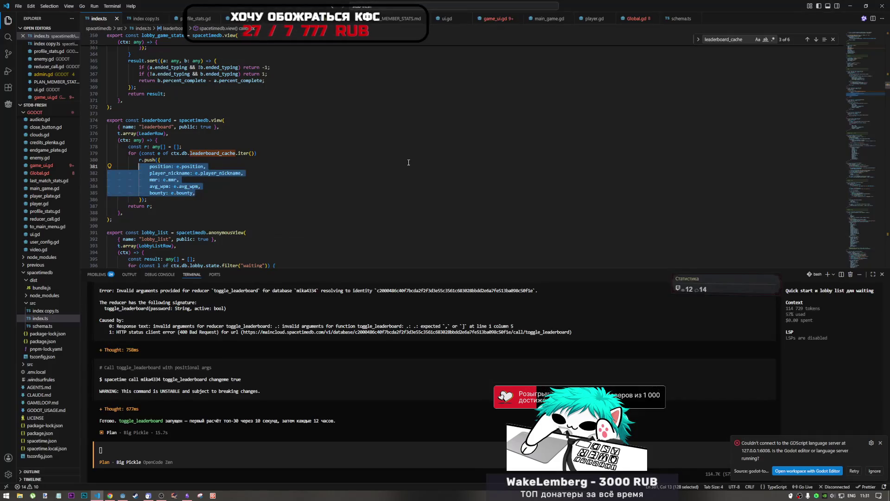
key("alt+Tab")
key("Up")
key("Up")
key("Up")
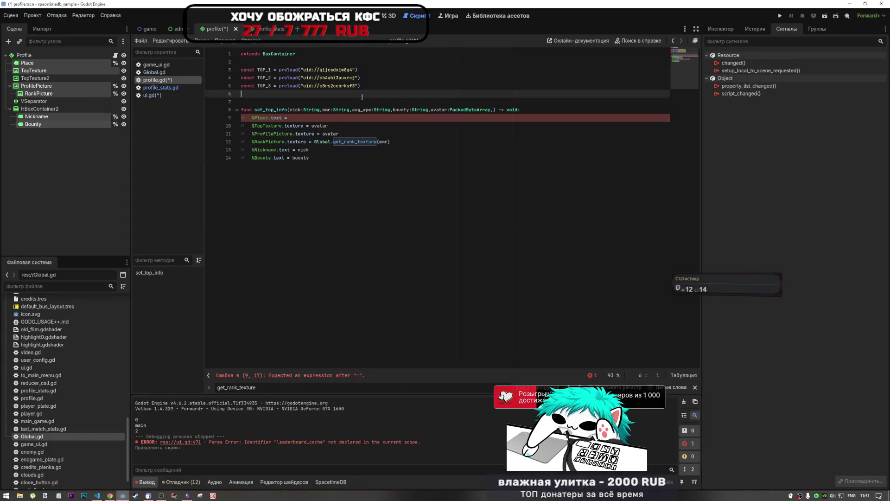
key("Down")
key("Down")
key("alt+Tab")
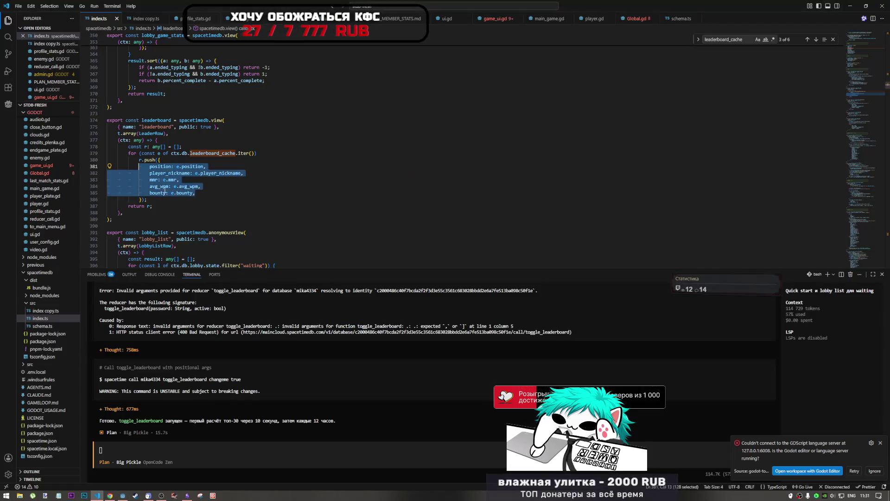
key("alt+Tab")
left_click(291, 111)
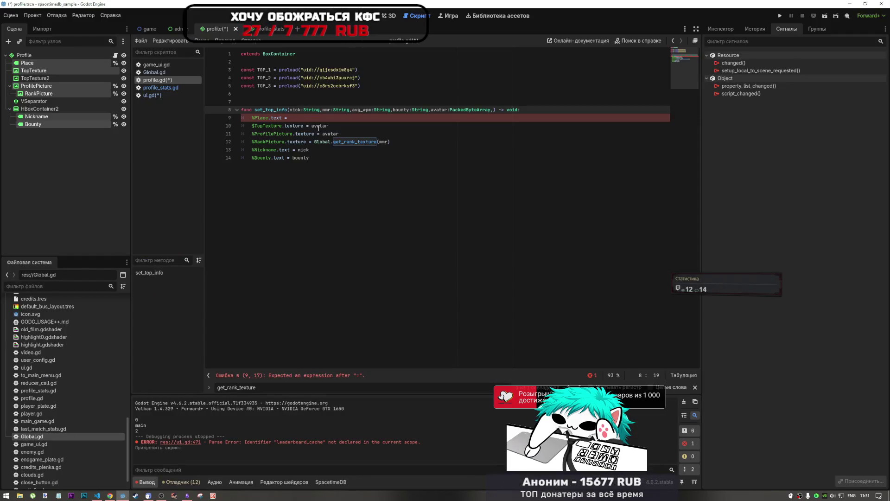
key("alt+Tab")
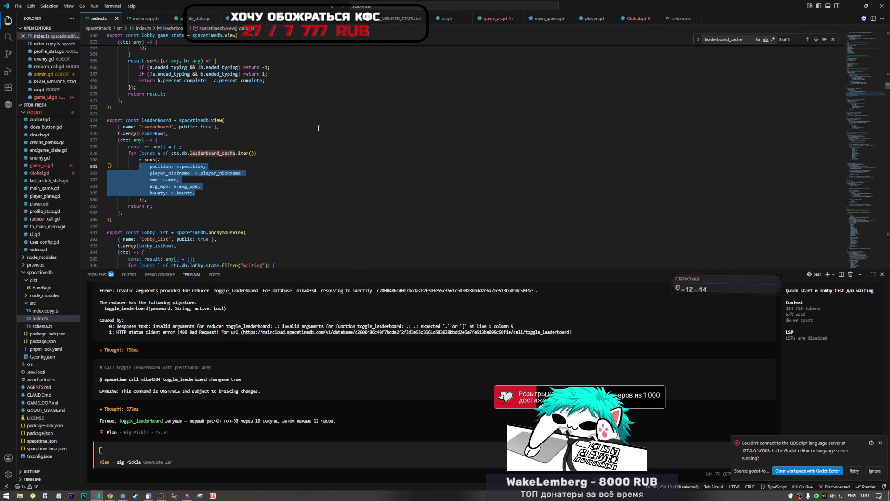
key("alt+Tab")
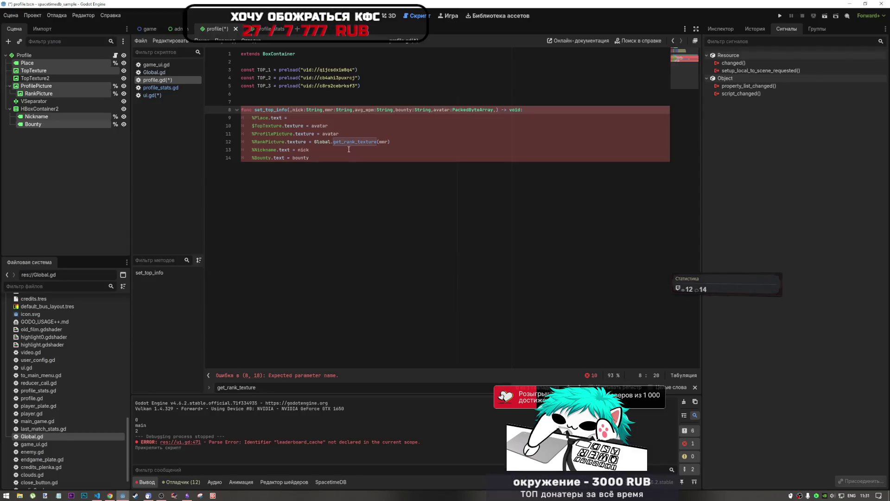
Step: Add place_position:String as the first parameter of set_top_info
type("place_pos")
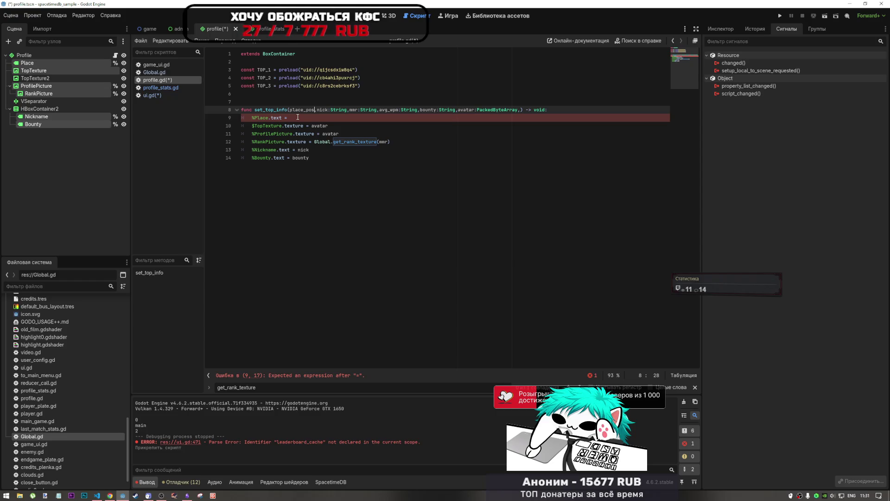
type("ition")
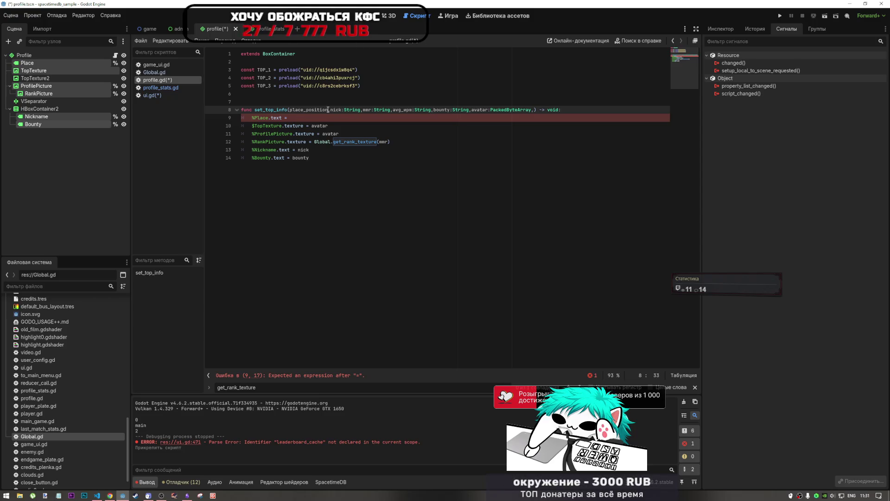
double_click(311, 110)
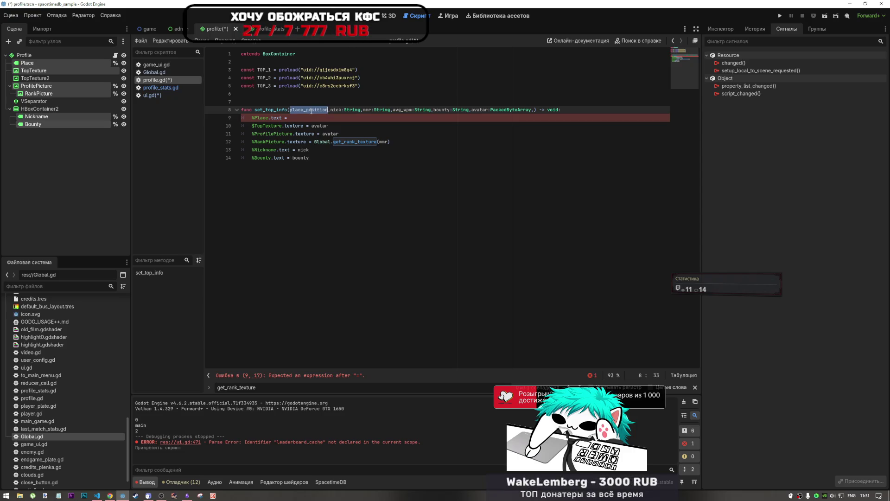
left_click(343, 110)
mouse_move(342, 110)
left_mouse_down()
mouse_move(362, 110)
mouse_move(341, 110)
left_mouse_up()
left_click(362, 110)
key("ctrl+c")
left_click(329, 110)
key("ctrl+v")
double_click(317, 111)
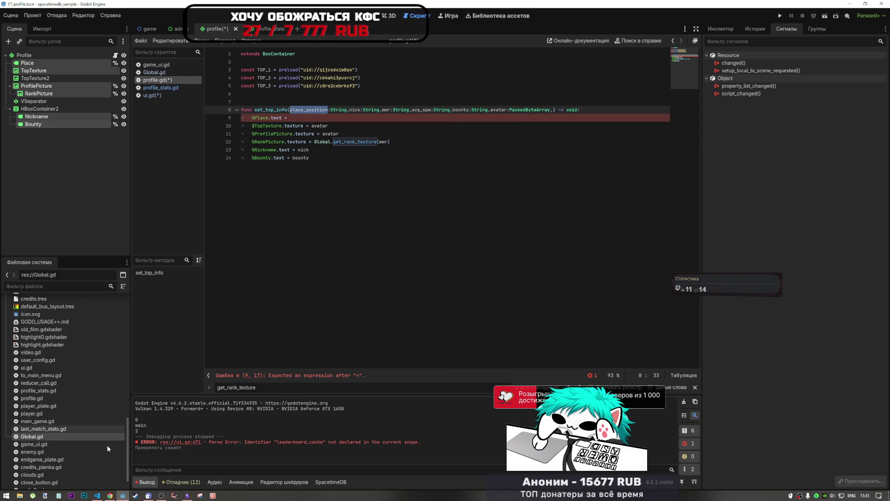
Step: Switch to Visual Studio Code and scroll through the index.ts leaderboard view
left_click(98, 497)
left_click(221, 452)
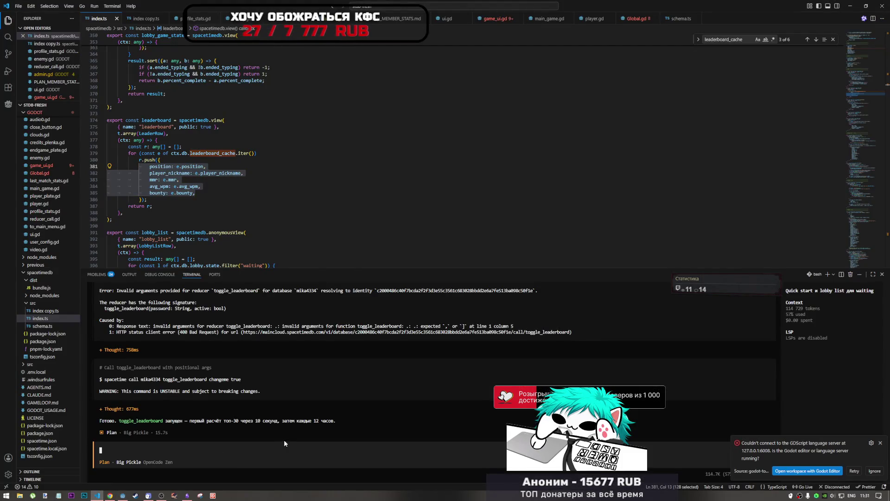
left_click(195, 173)
scroll(189, 194, "down", 7)
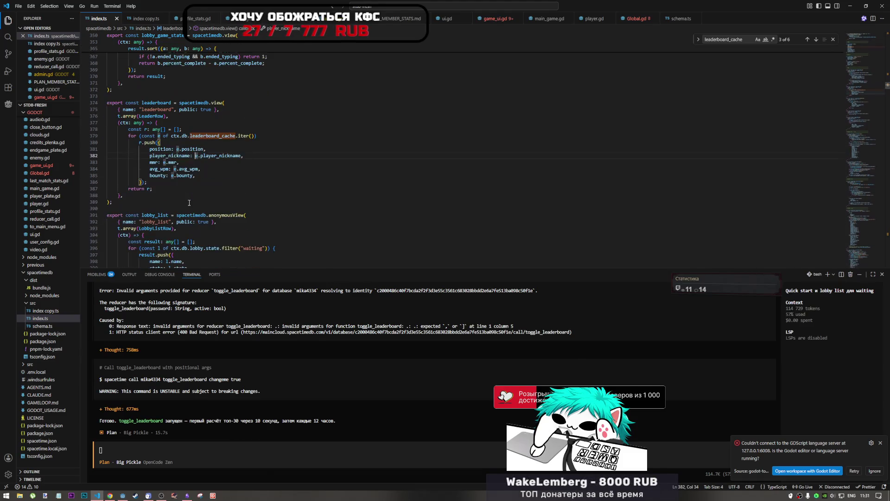
scroll(197, 187, "up", 5)
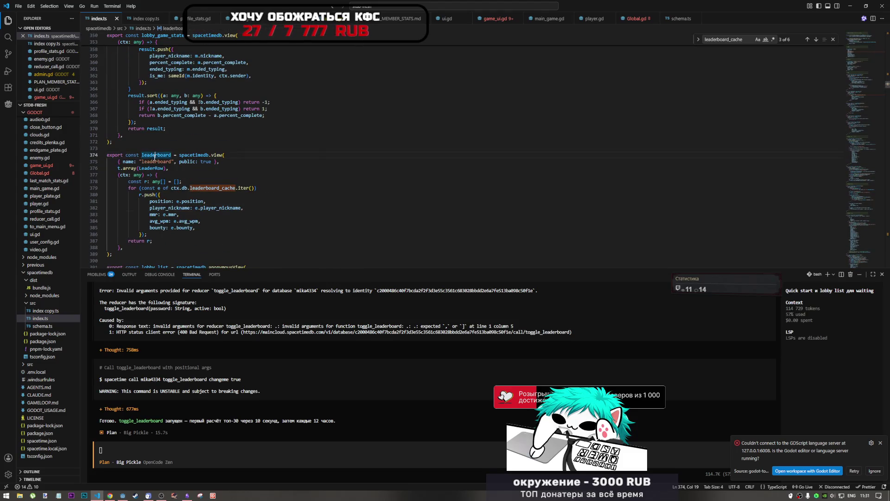
double_click(212, 188)
key("ctrl+f")
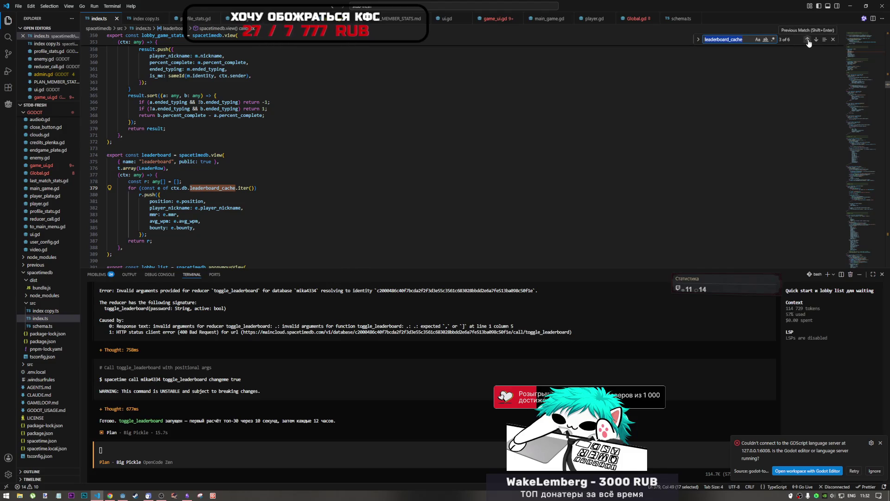
left_click(809, 40)
left_click(815, 40)
left_click(815, 41)
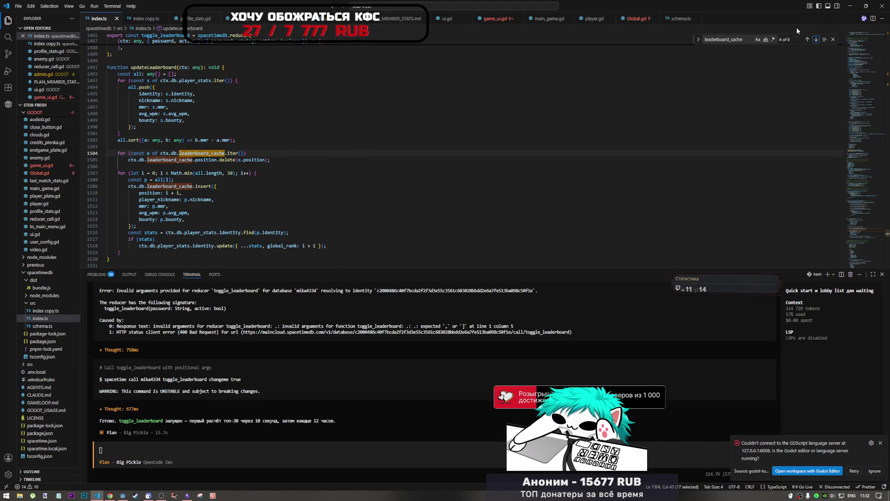
left_click(808, 39)
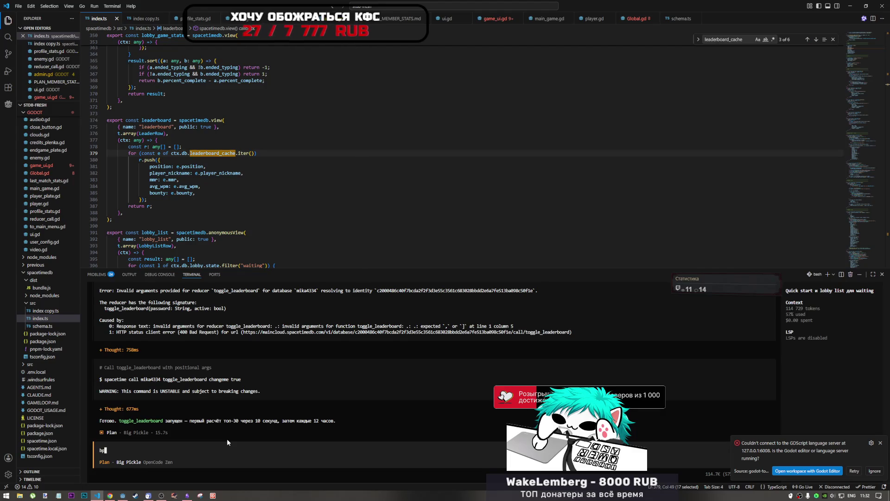
Step: Begin item 1 of the OpenCode request: rename the leaderboard position to place_position
key("alt+shift")
type("изменит")
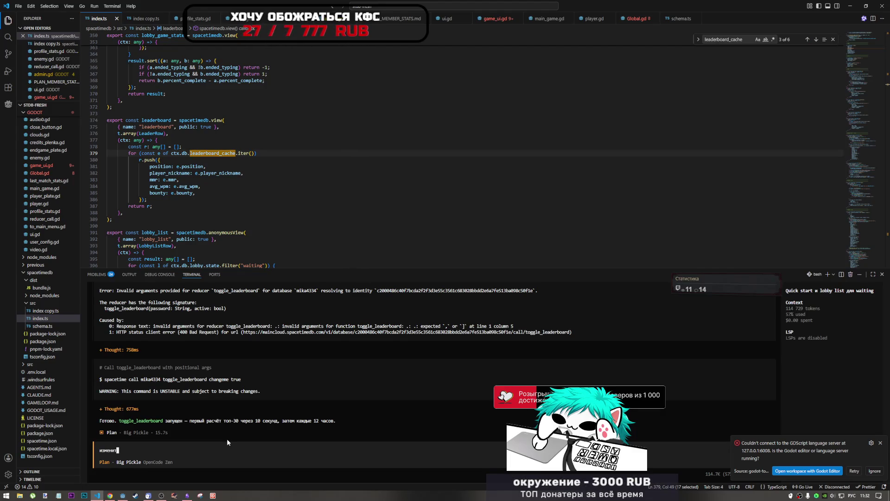
type("ь обозначения")
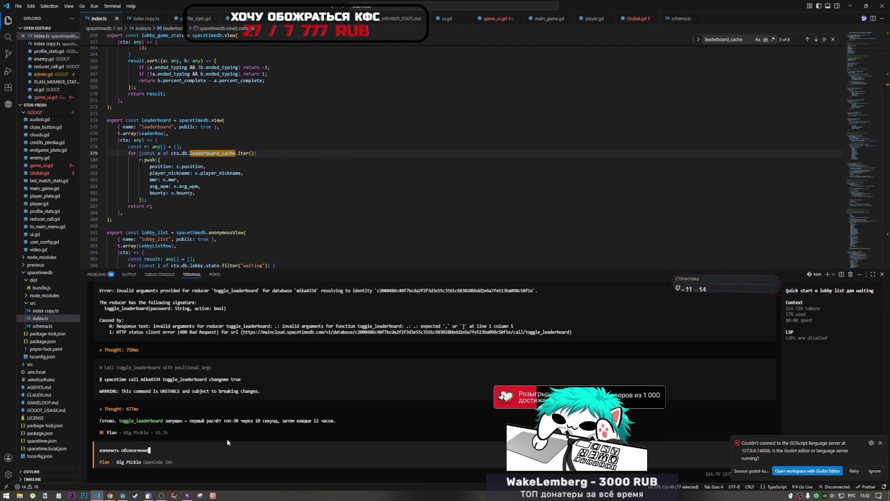
key("ctrl+v")
key("Left")
key("Left")
key("Left")
key("Left")
key("Left")
key("Left")
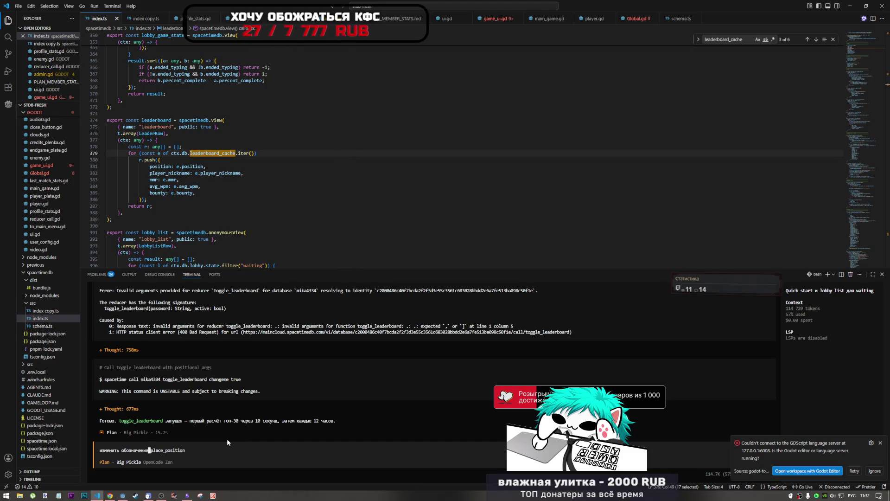
type("е пози")
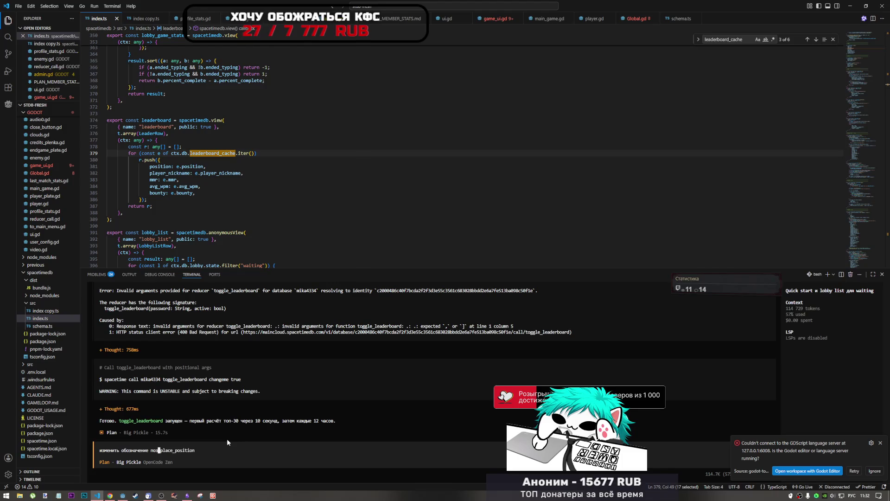
type("ции в лидер")
type("борде на")
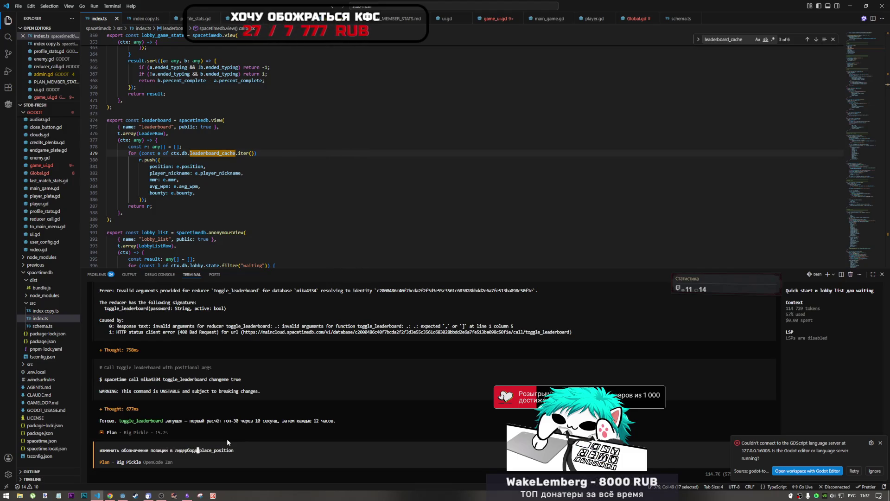
left_click(254, 452)
Step: Add the reason that it shadows Godot's position value
type("т.к. ")
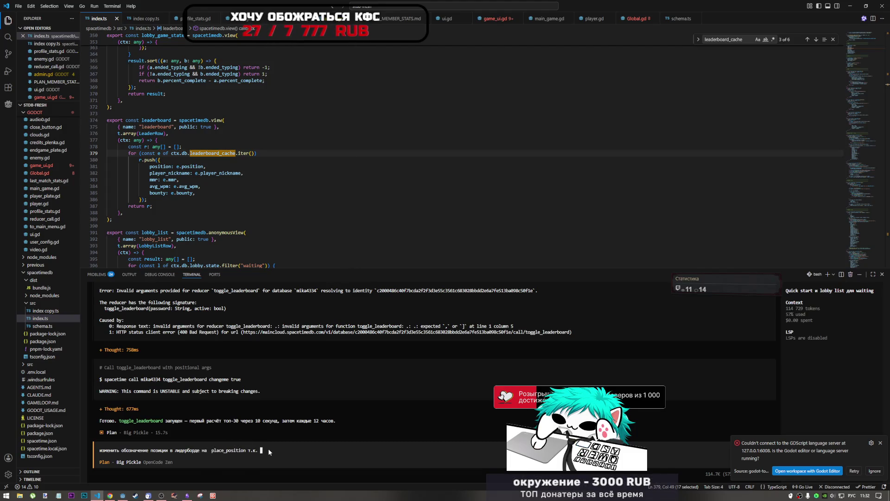
type("оно")
key("alt+shift")
type("sha")
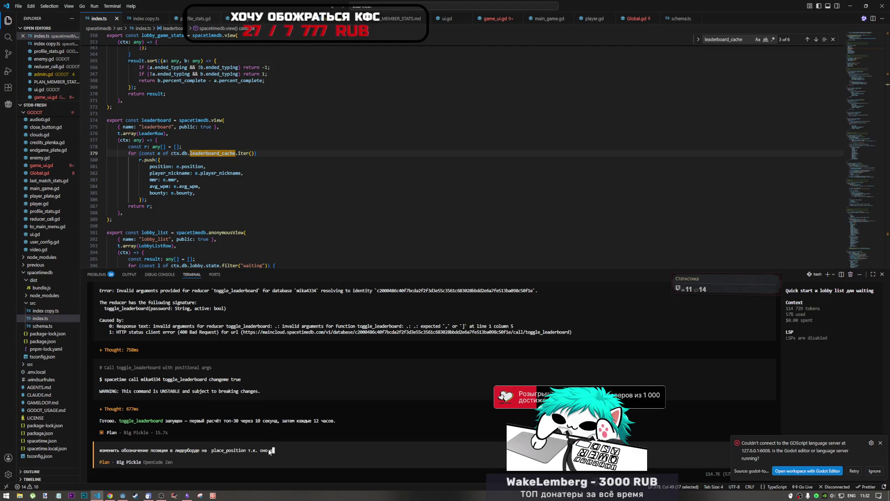
type("dow")
key("alt+shift")
type("значение")
key("alt+shift")
type("position")
key("alt+shift")
type("в годоте,")
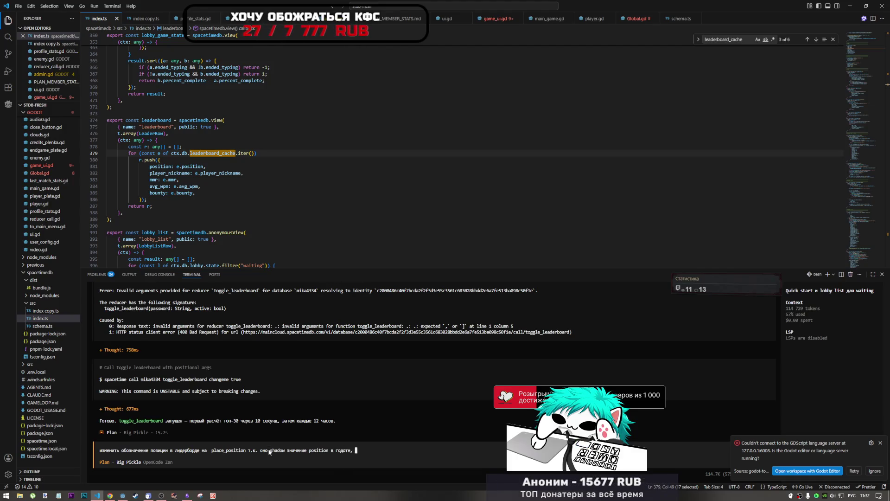
key("BackSpace")
key("Left")
key("Left")
key("Left")
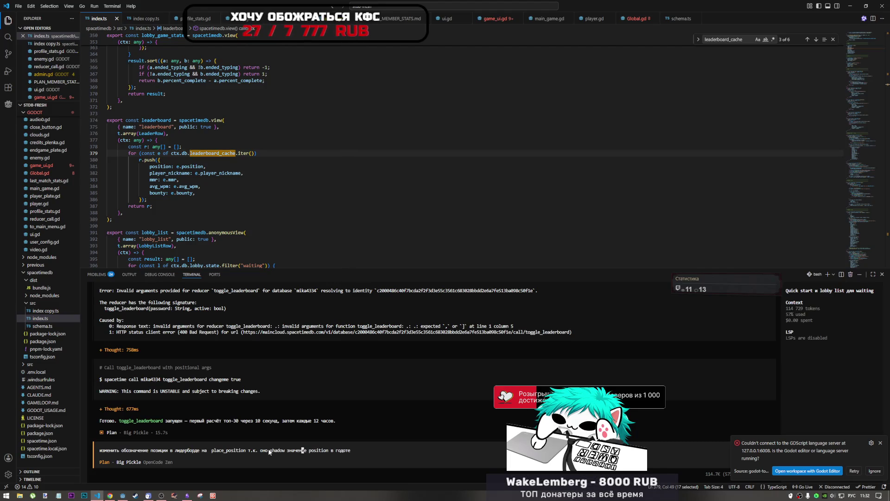
Step: Fix the spacing, end item 1 with a period, and start a new line '2.'
scroll(269, 451, "up", 5)
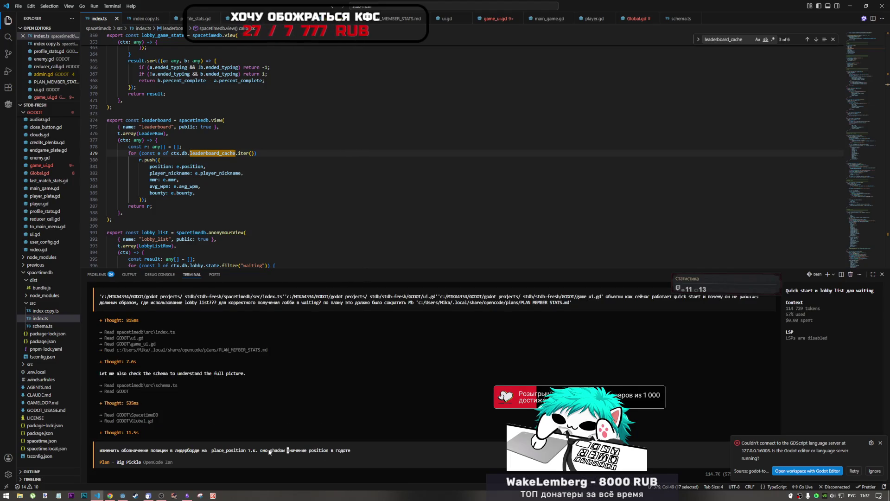
scroll(270, 451, "down", 10)
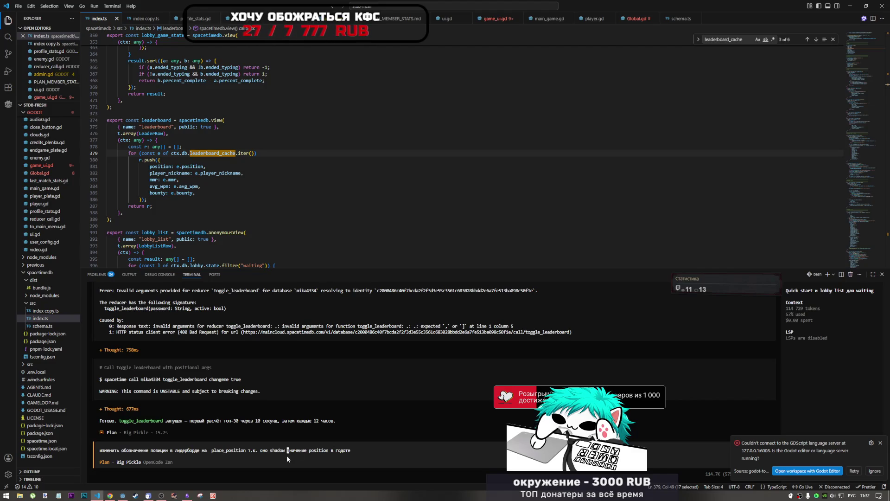
key("Home")
type(".")
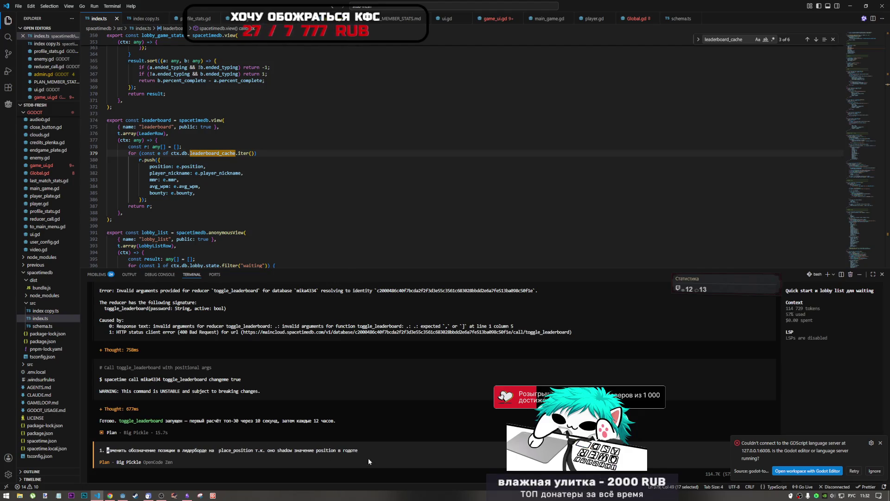
key("End")
key("shift+Return")
type("\".")
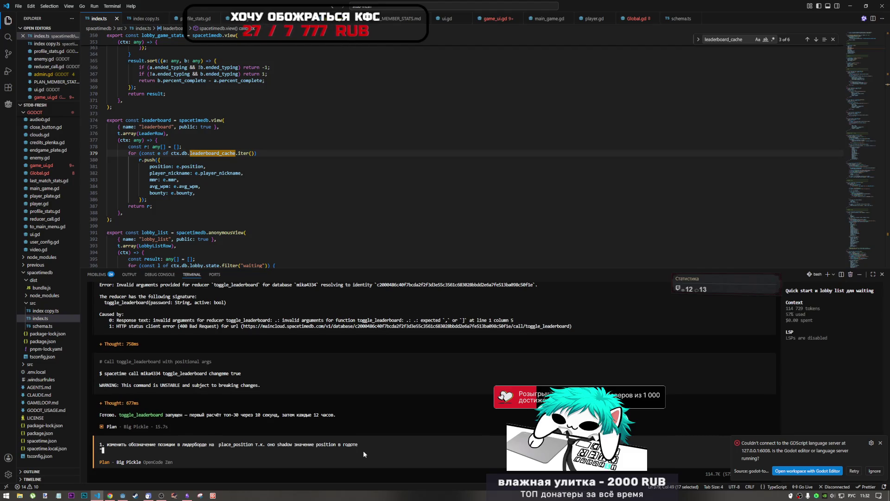
key("BackSpace")
key("BackSpace")
type("2")
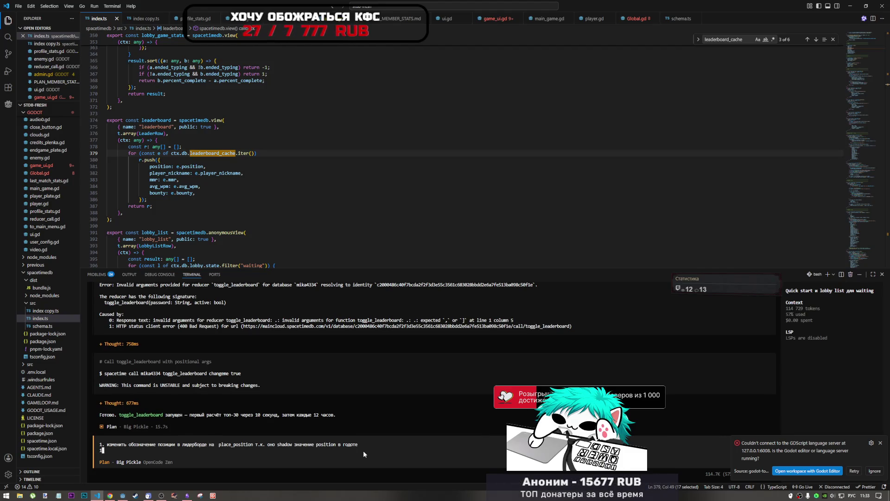
type(".")
Step: Write item 2 asking to add avatar as cheaply as possible, checking the Godot script midway
key("alt+Tab")
key("alt+Tab")
key("alt+Tab")
key("alt+Tab")
key("alt+Tab")
key("alt+Tab")
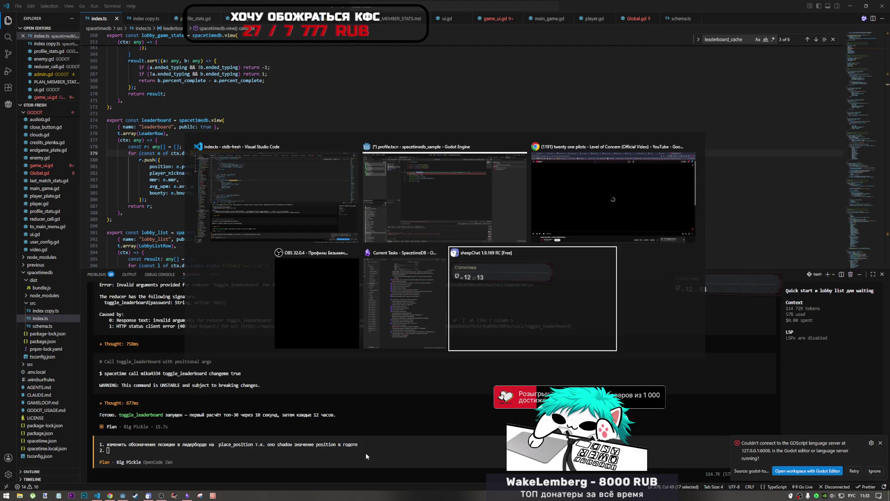
type("добавить")
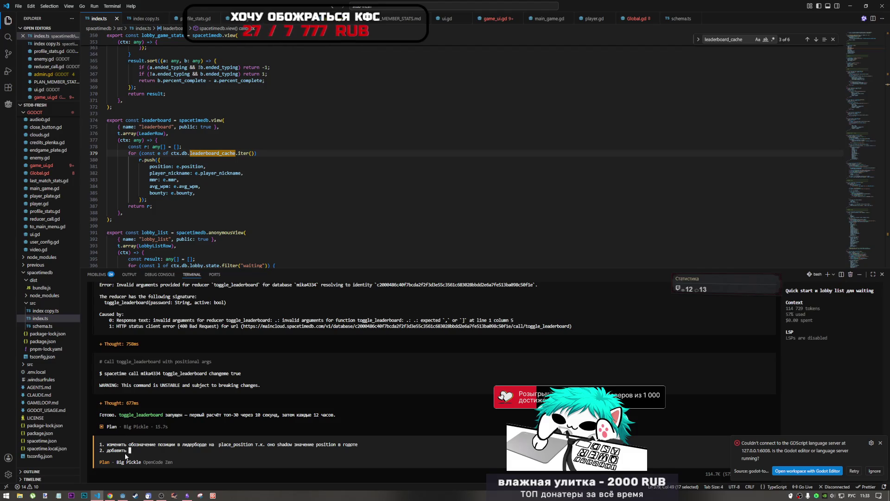
key("alt+Tab")
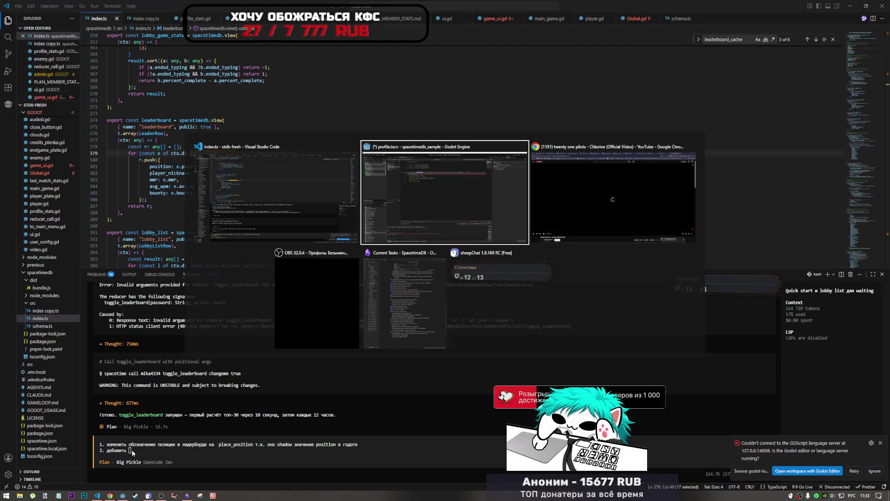
left_click(319, 150)
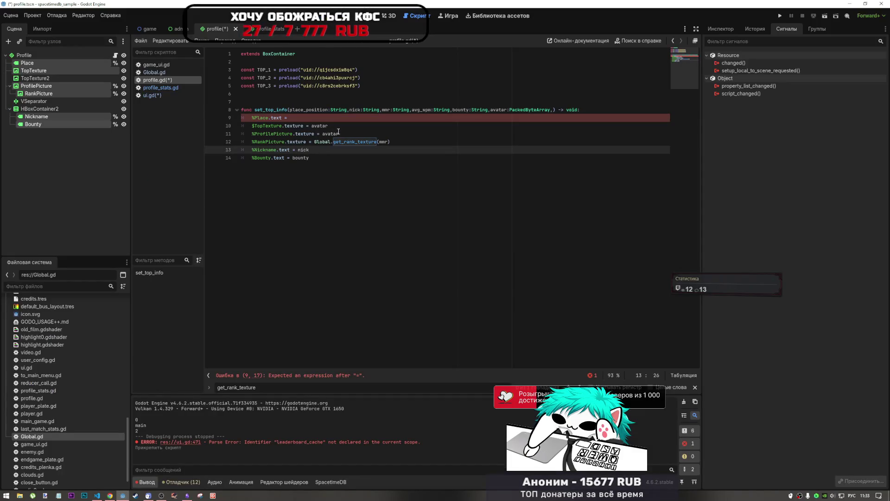
key("alt+Tab")
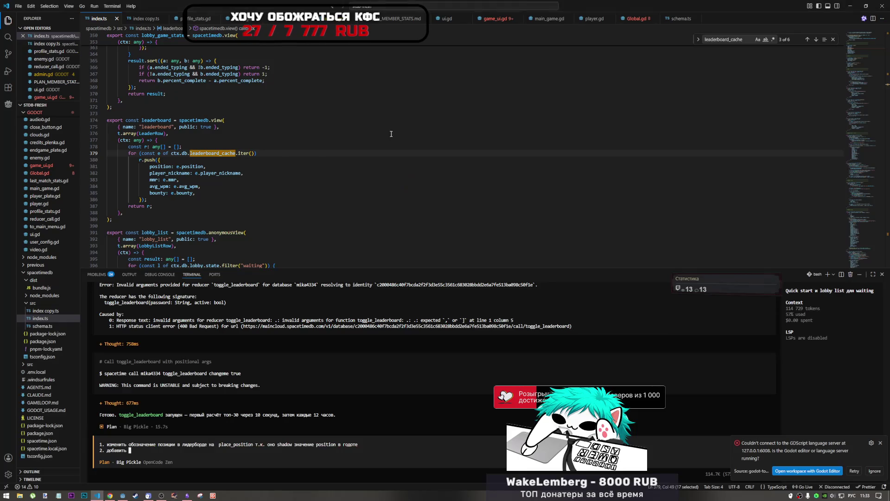
key("alt+shift")
type("ava")
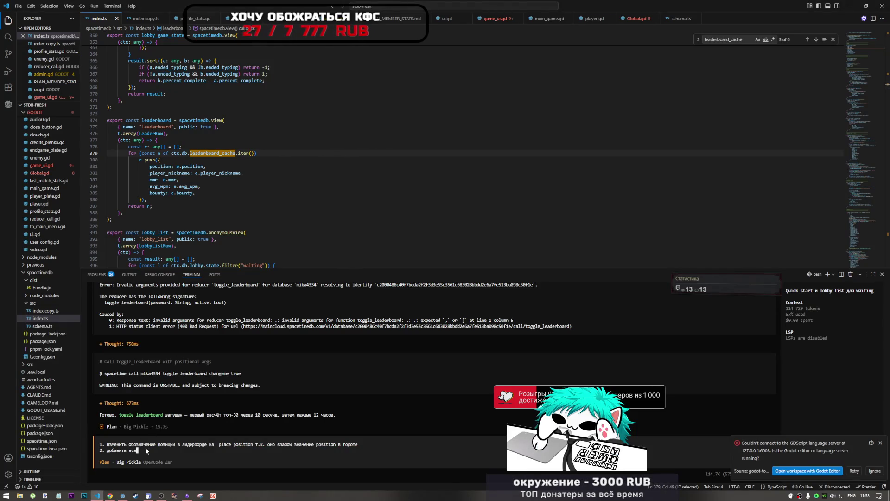
type("tar")
key("alt+shift")
type("по ")
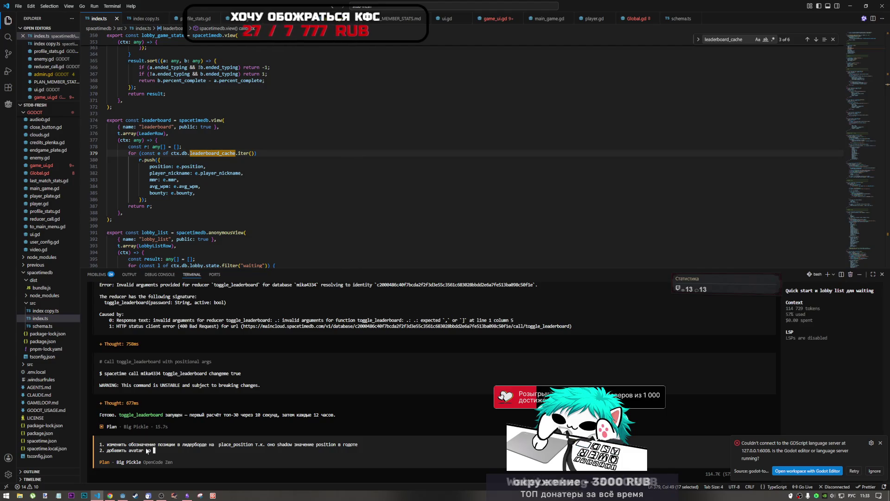
type("как можно дешевле")
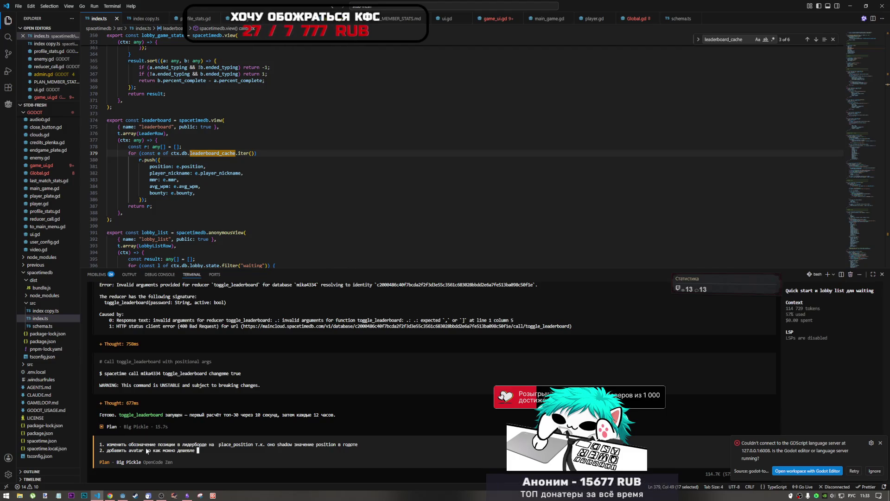
left_click_drag(237, 153, 260, 155)
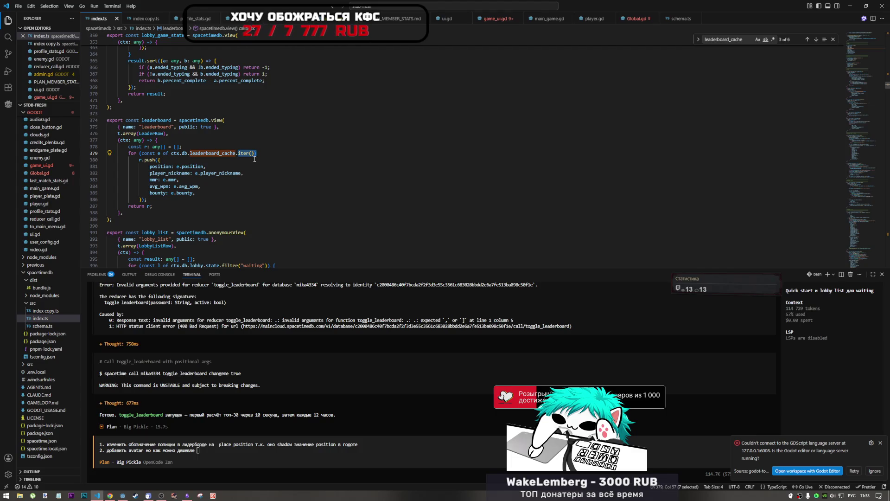
left_click(110, 495)
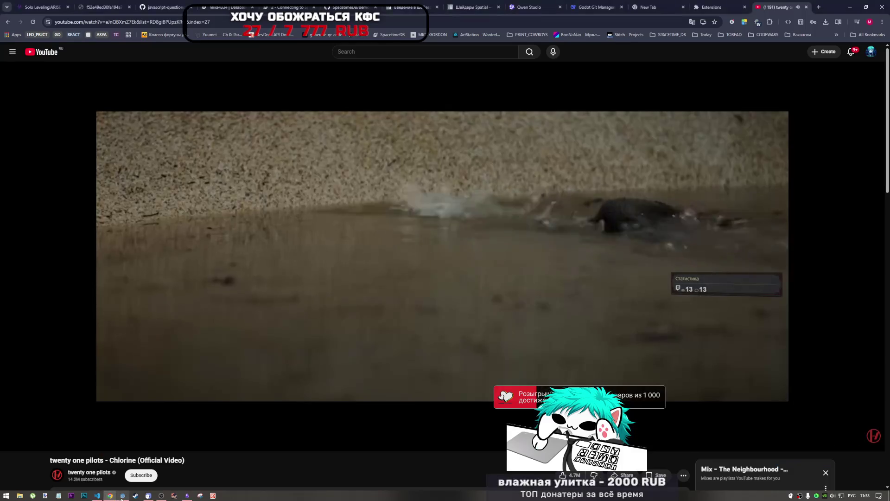
Step: Set %Place.text to place_position, copied from the set_top_info signature
left_click(122, 495)
left_click(315, 122)
left_click(346, 131)
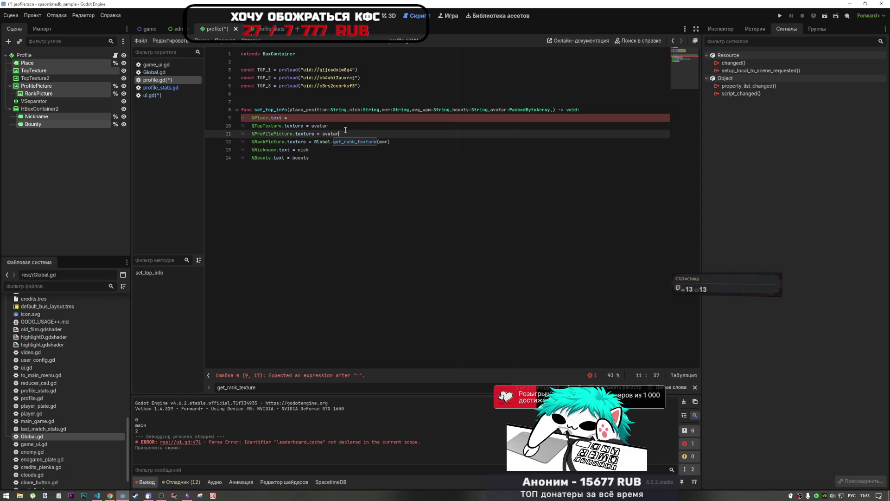
key("Up")
key("Up")
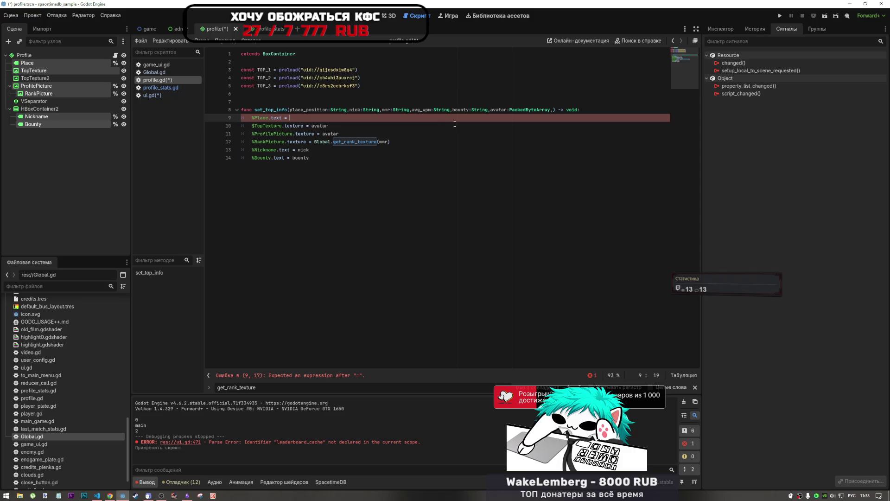
left_click(313, 111)
double_click(314, 111)
key("Right")
double_click(315, 110)
key("ctrl+c")
left_click(373, 120)
key("ctrl+v")
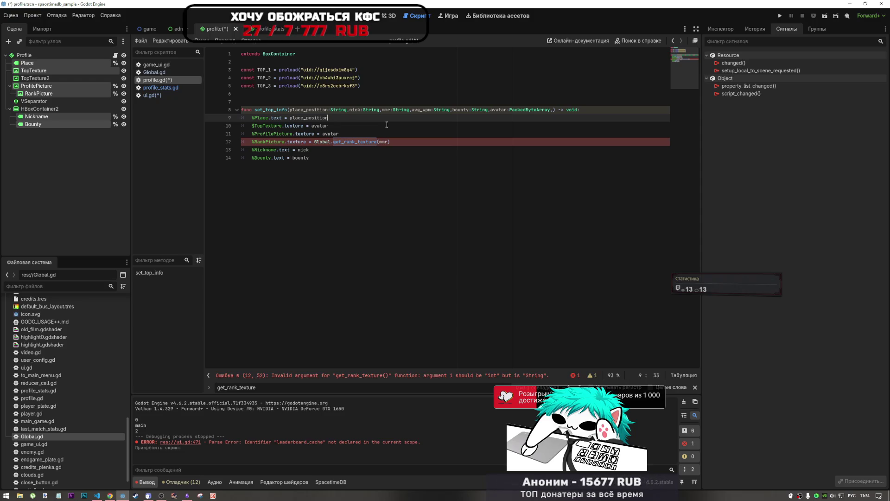
Step: Save profile.gd and select the get_rank_texture(mmr) call on line 12
left_click(311, 126)
left_click_drag(295, 117, 324, 118)
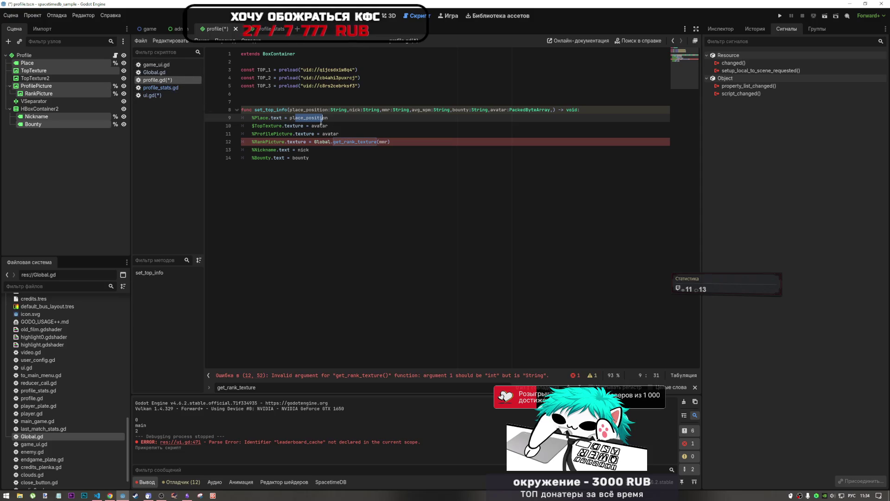
key("End")
key("ctrl+s")
left_click(384, 142)
left_click_drag(292, 142, 385, 144)
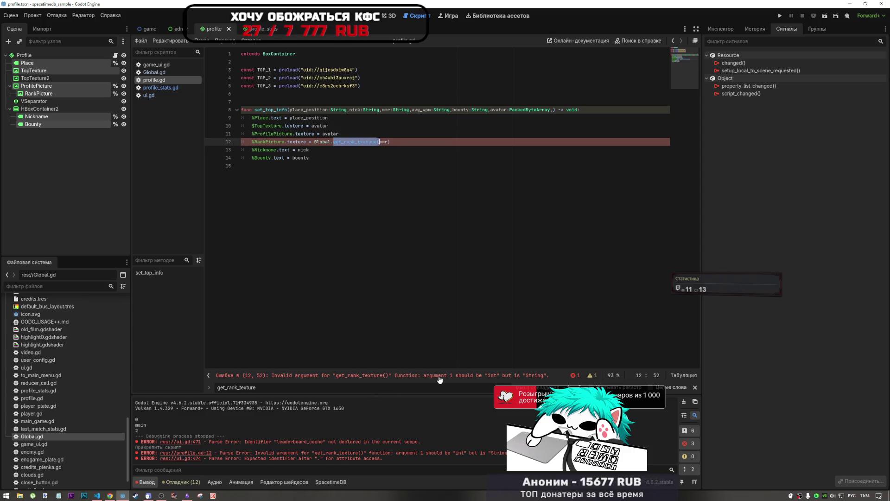
Step: Try int as mmr's type on line 8, revert it to String, and switch to VS Code
left_click(373, 137)
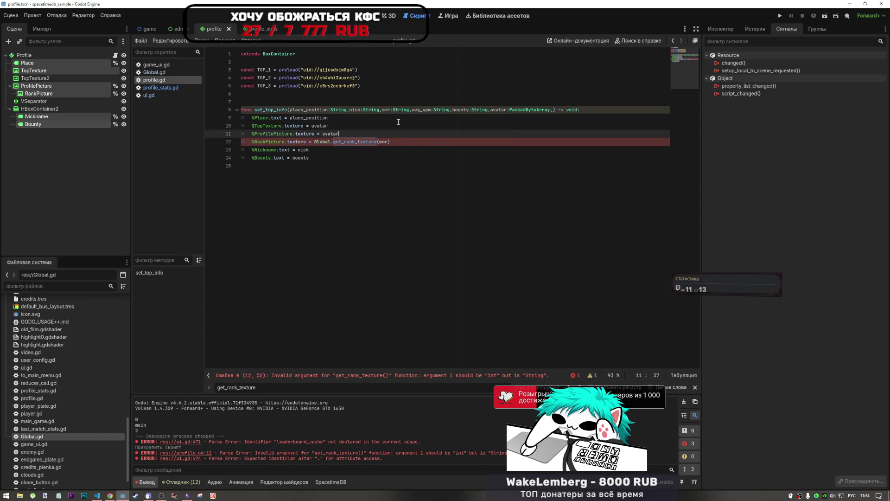
left_click_drag(409, 110, 393, 110)
type("ште")
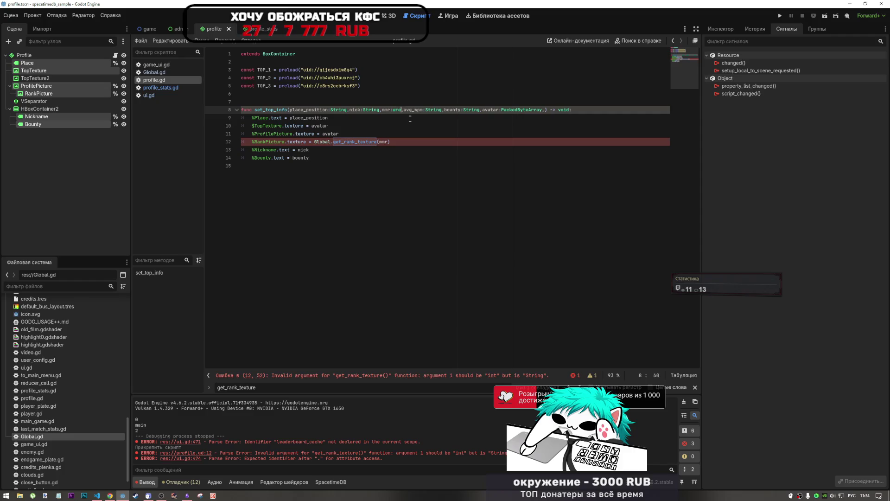
key("BackSpace")
key("BackSpace")
key("BackSpace")
key("alt+shift")
type("int")
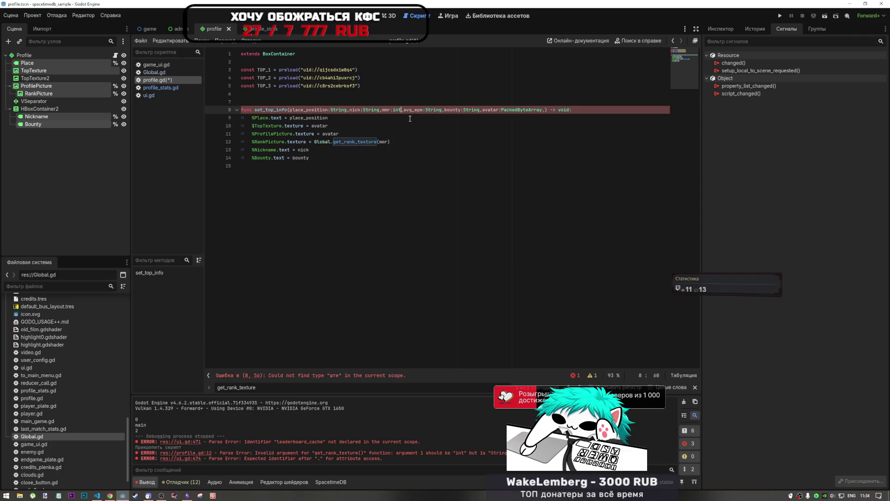
key("ctrl+z")
key("ctrl+z")
key("ctrl+z")
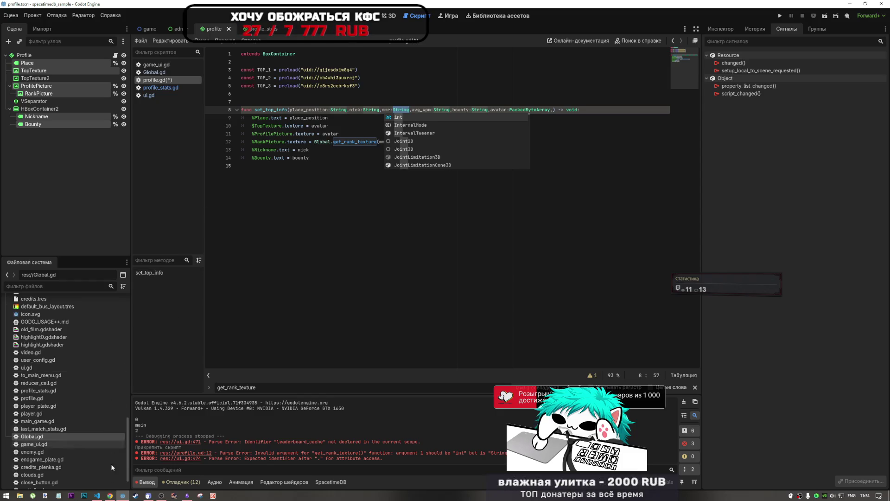
left_click(103, 496)
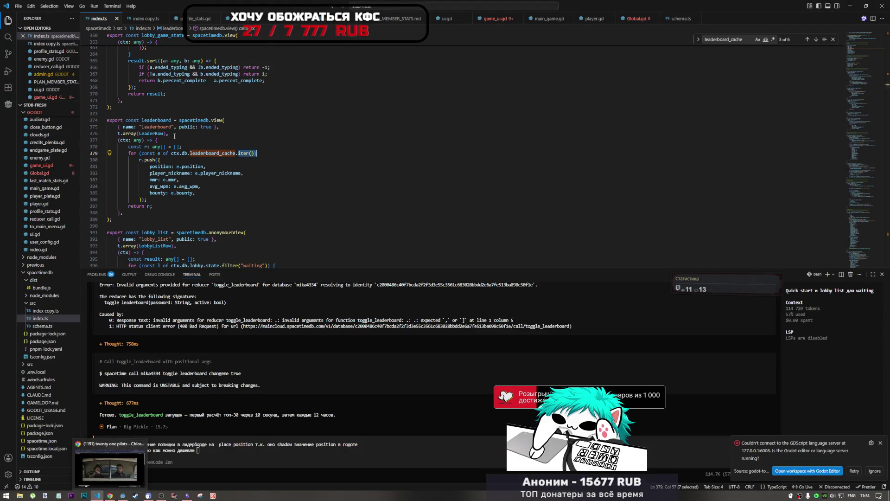
left_click(110, 495)
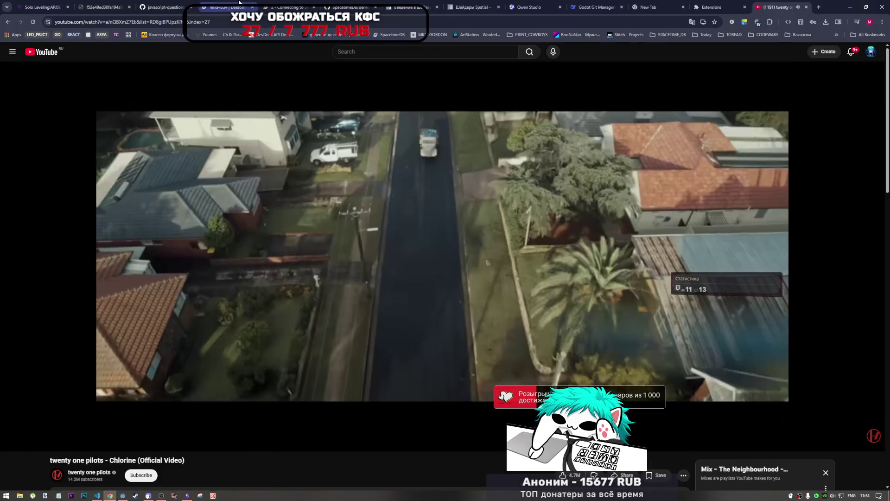
left_click(227, 7)
double_click(123, 122)
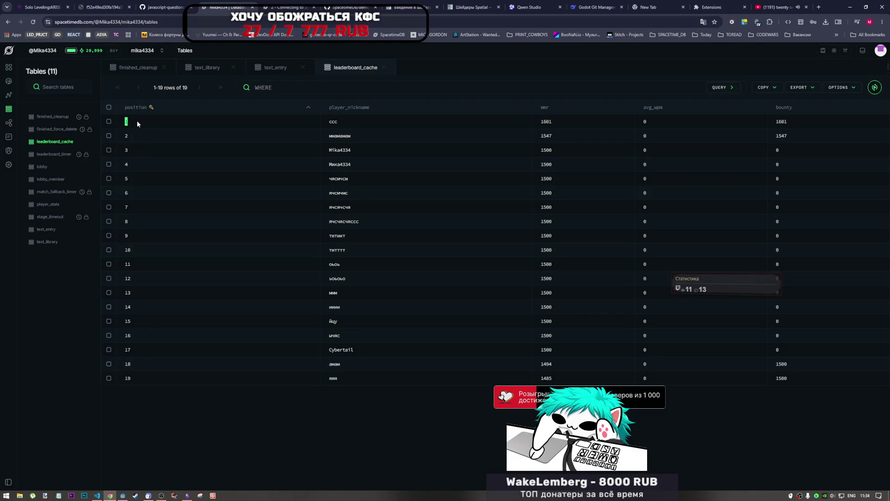
left_click(137, 121)
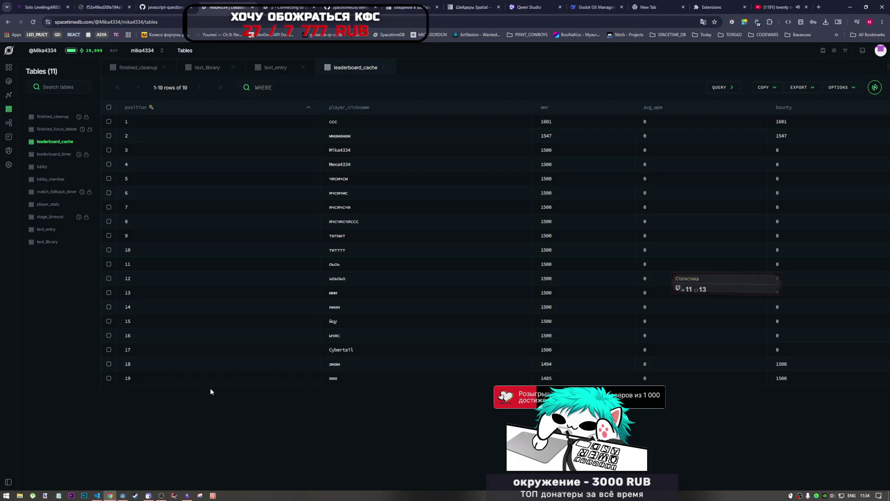
left_click(108, 495)
left_click(123, 495)
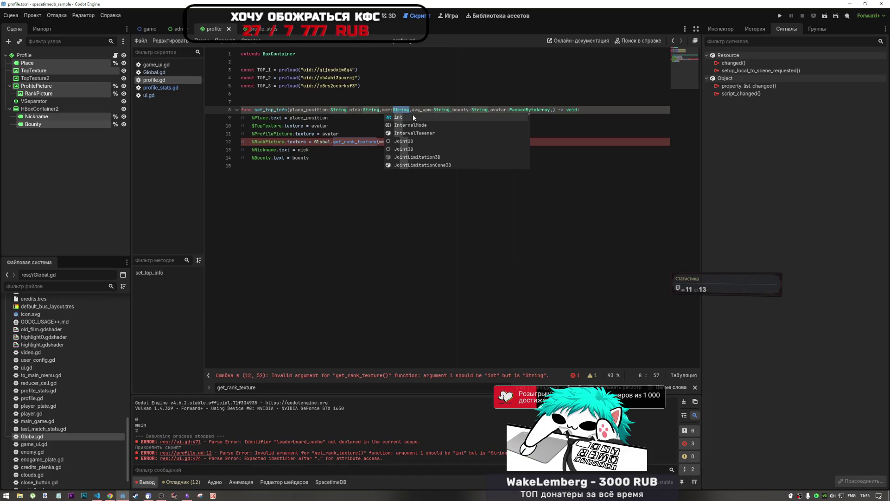
Step: Change set_top_info's mmr parameter type from String to int on line 8
key("Return")
key("ctrl+z")
double_click(400, 110)
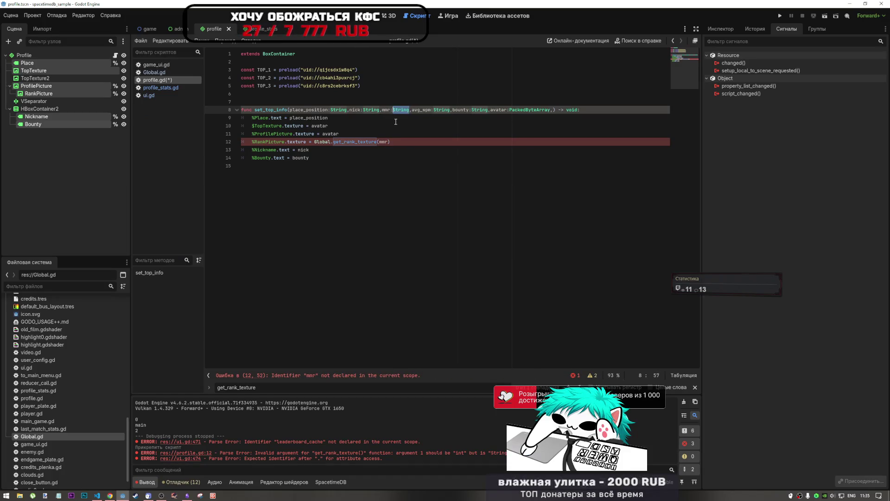
type("int")
left_click(381, 119)
Step: Duplicate the RankPicture line and make the copy call get_rank_texture(mmr.to_int())
double_click(383, 141)
left_click(401, 143)
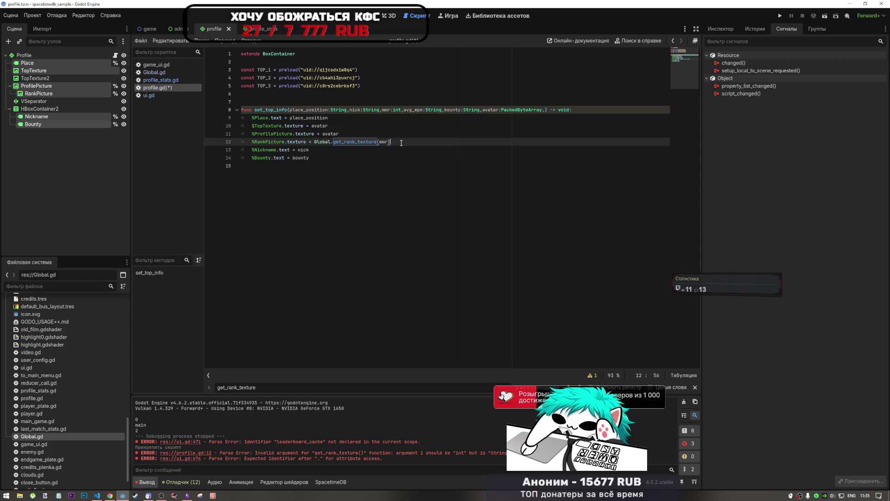
key("ctrl+shift+d")
left_click(380, 149)
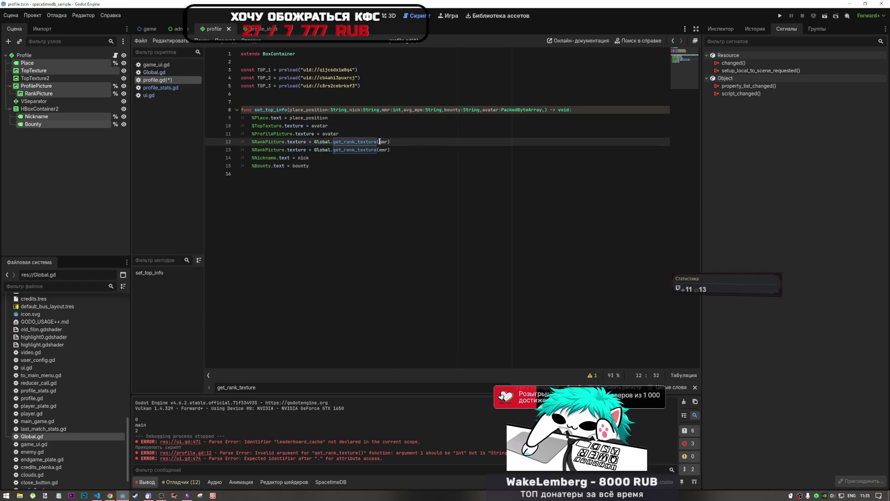
type("st")
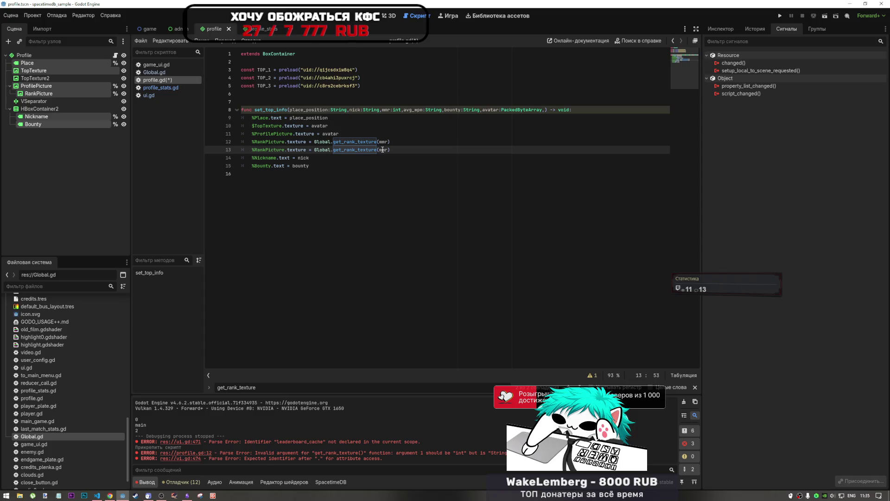
type("r")
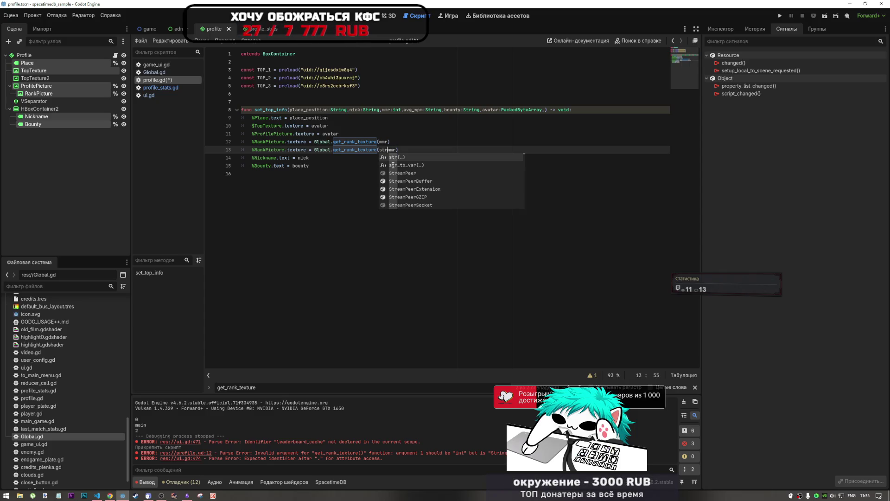
key("BackSpace")
key("BackSpace")
key("BackSpace")
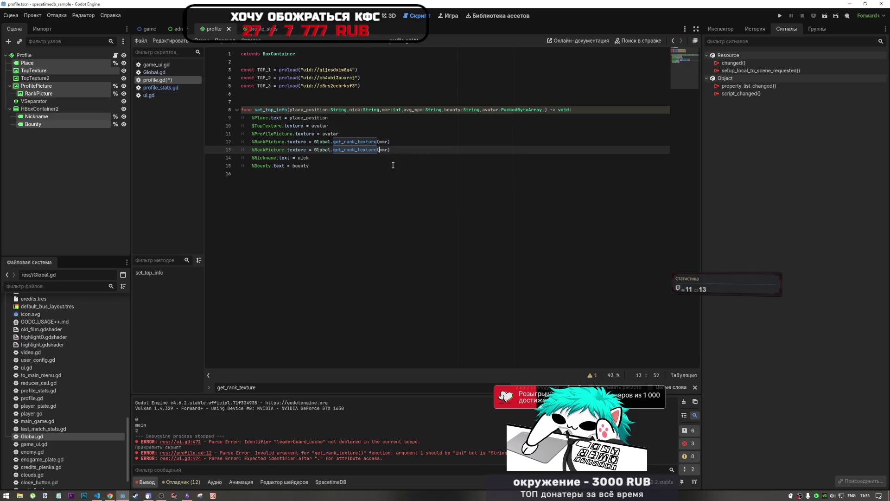
type("((")
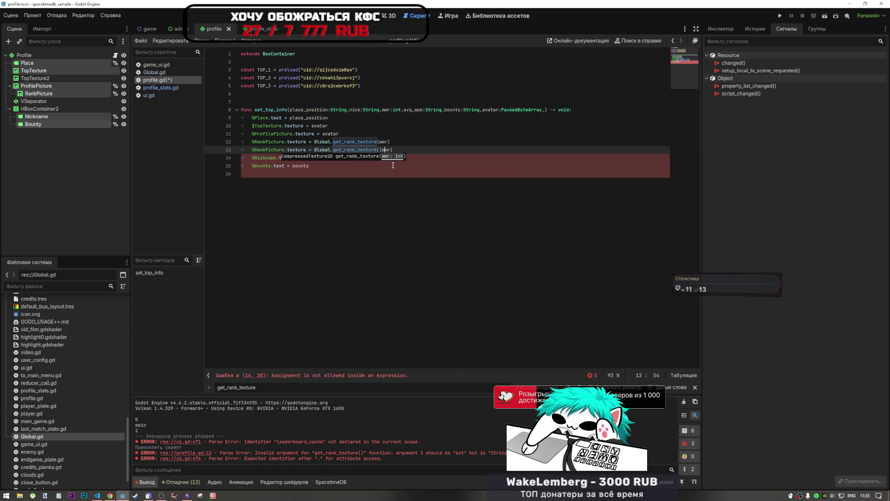
key("Left")
key("Left")
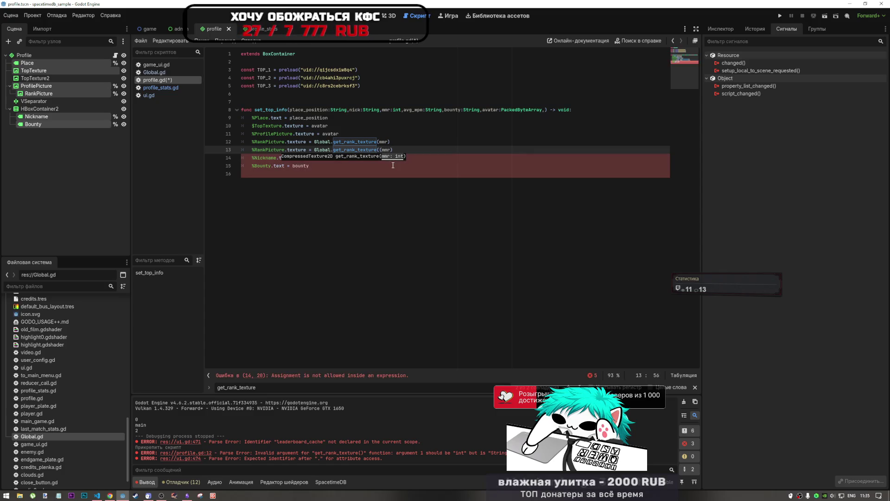
key("Right")
key("Right")
type("t")
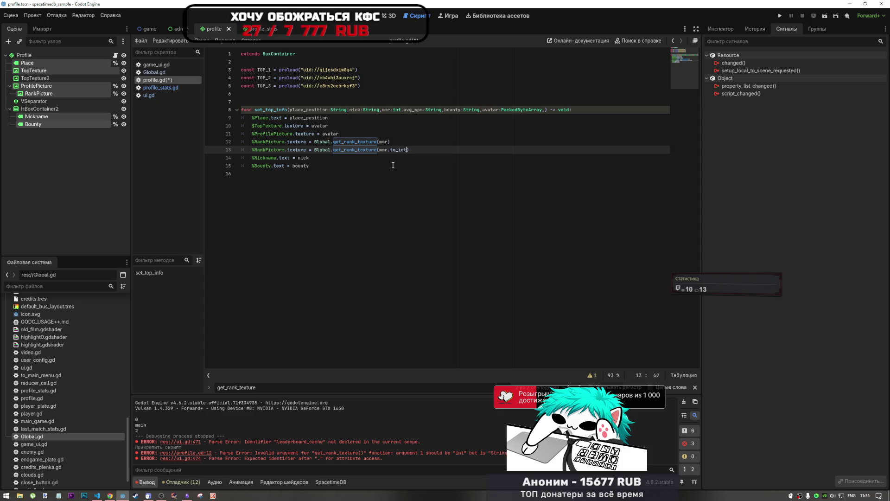
type("(")
left_click(406, 152)
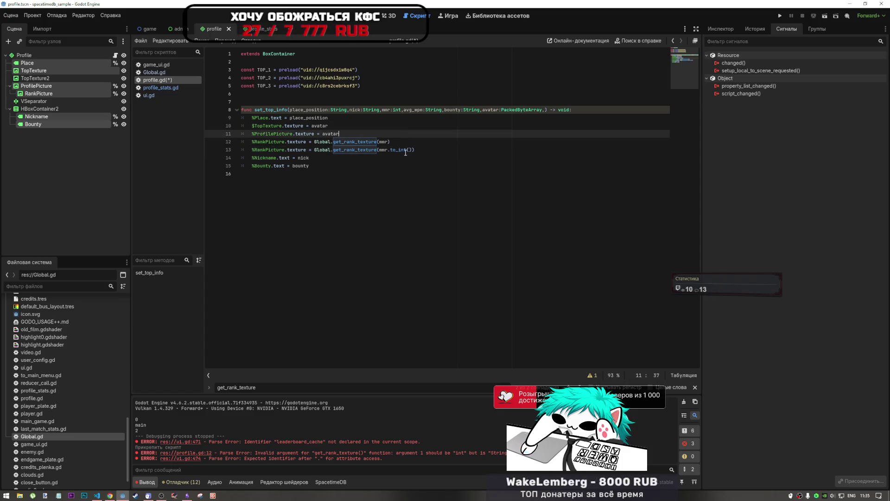
Step: Look up to_int in the help search, then comment out the duplicated to_int line
double_click(403, 150)
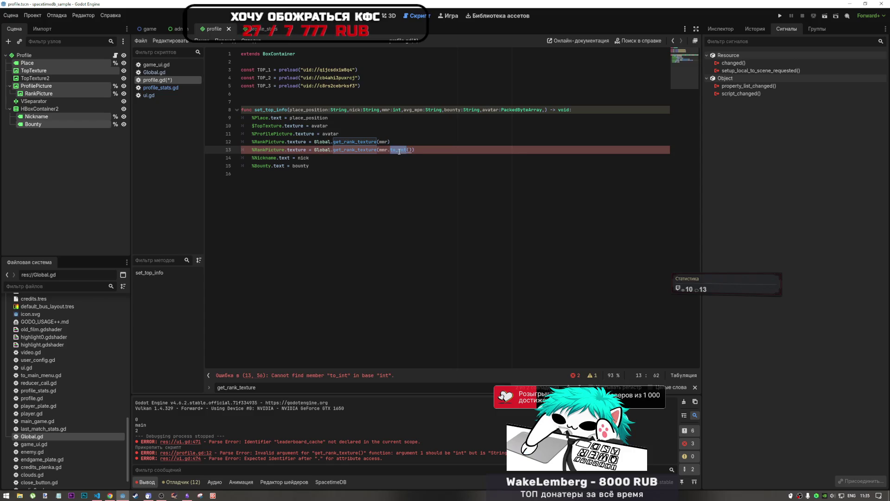
type("to_int")
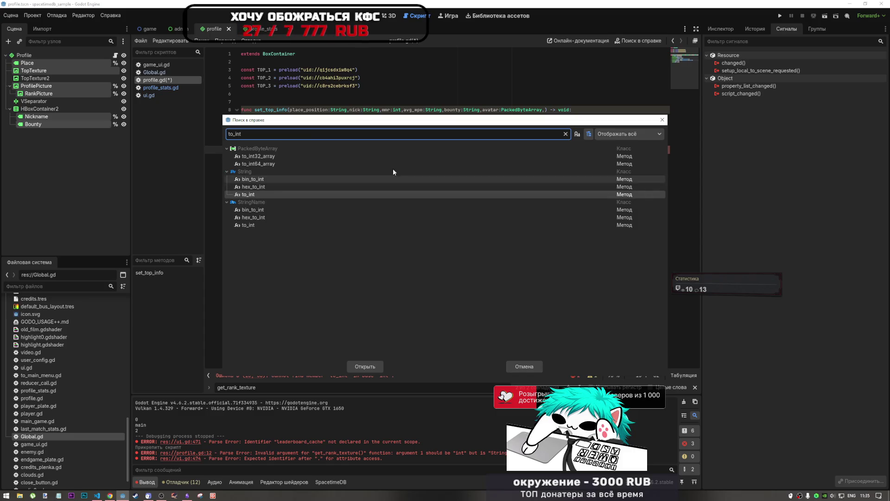
key("Escape")
left_click(347, 151)
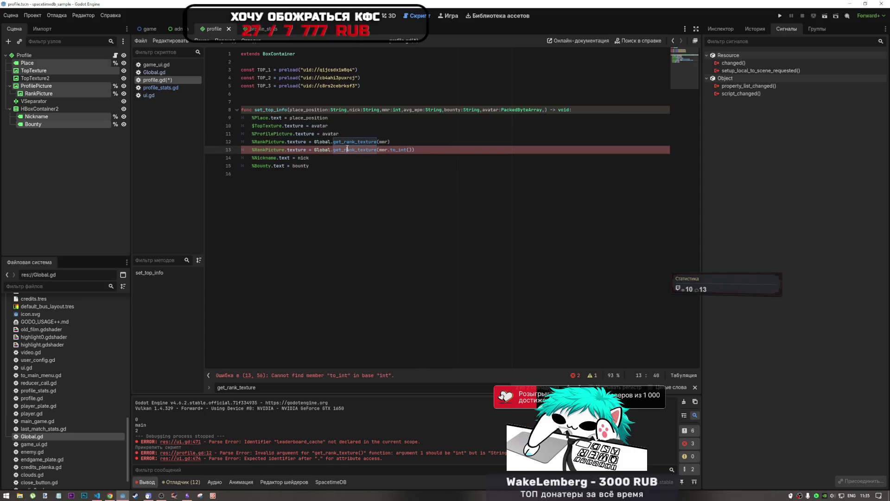
left_click(411, 150)
key("ctrl+k")
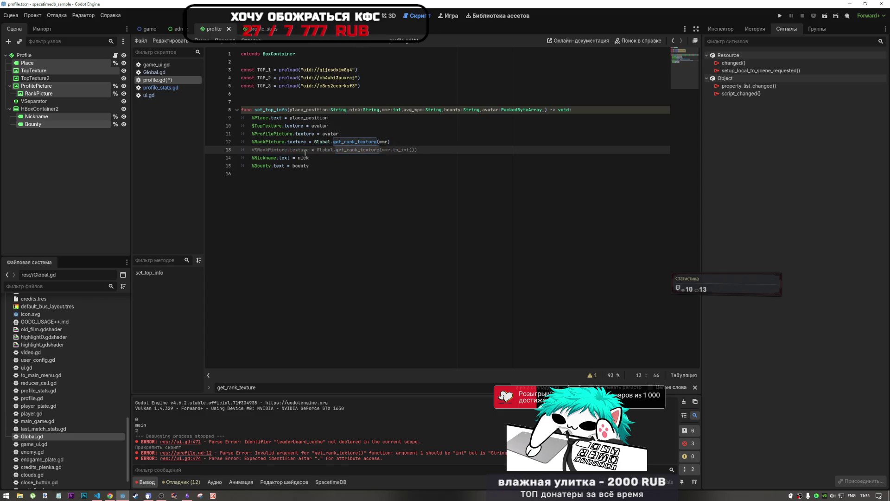
left_click(347, 134)
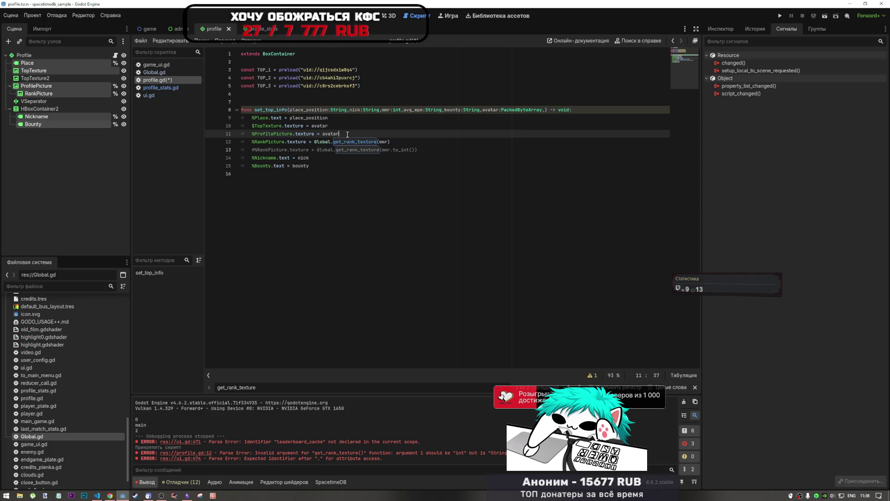
Step: Add the Current Tasks to-do 'кэширование и запрос когда?продумать' in Obsidian, then return to Godot
left_click(187, 495)
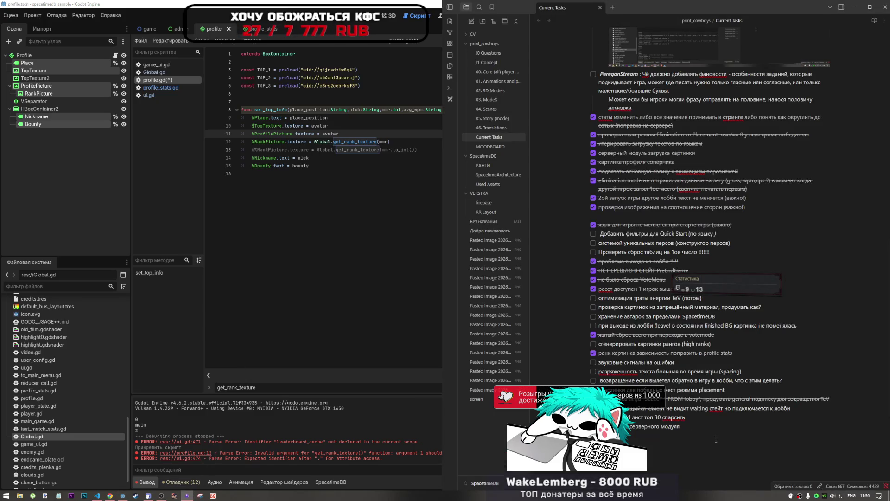
type("и")
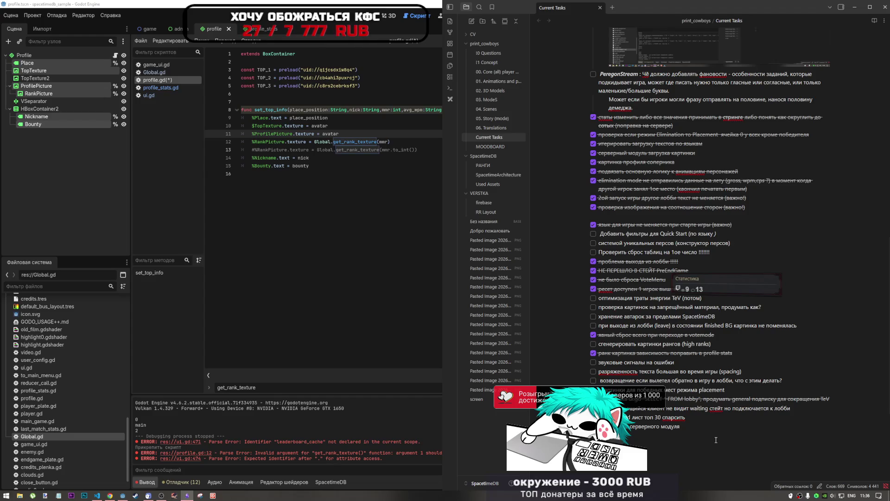
key("alt+shift")
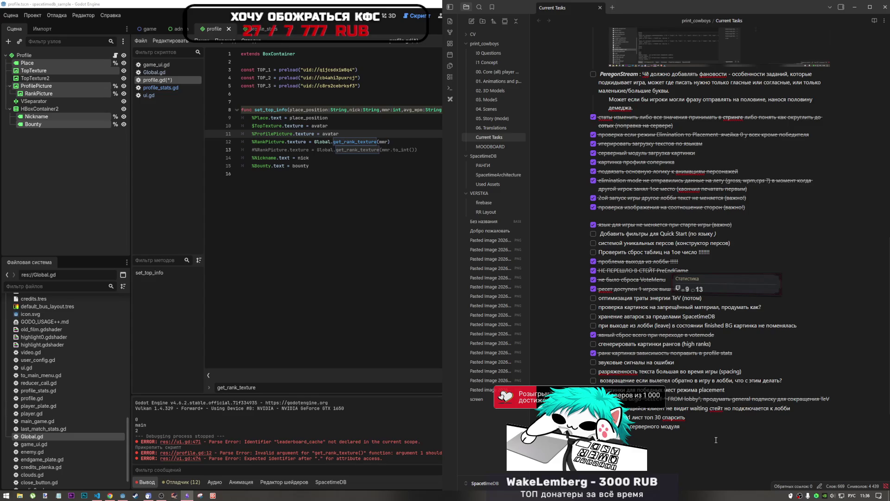
type("ов")
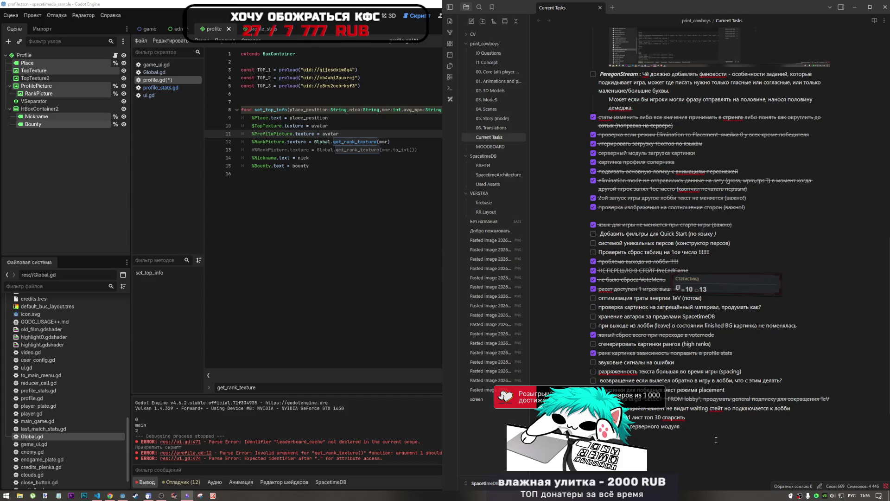
key("Return")
type("кэширование и за")
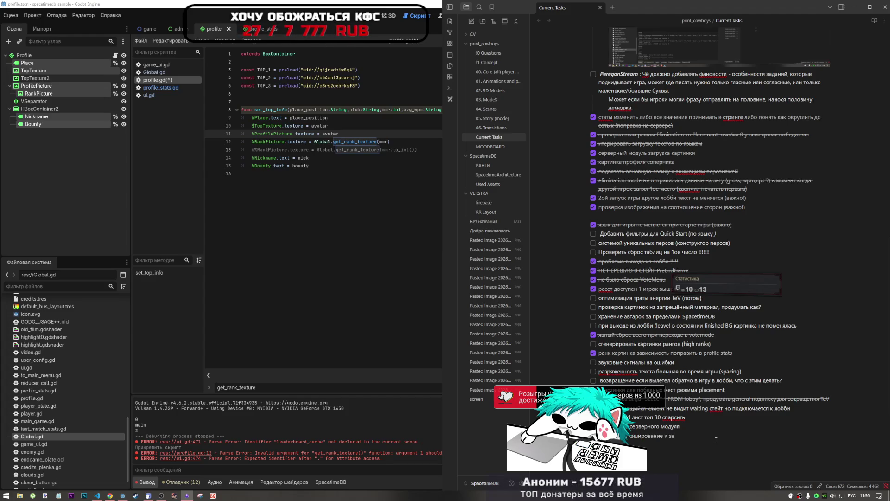
type("прос когда")
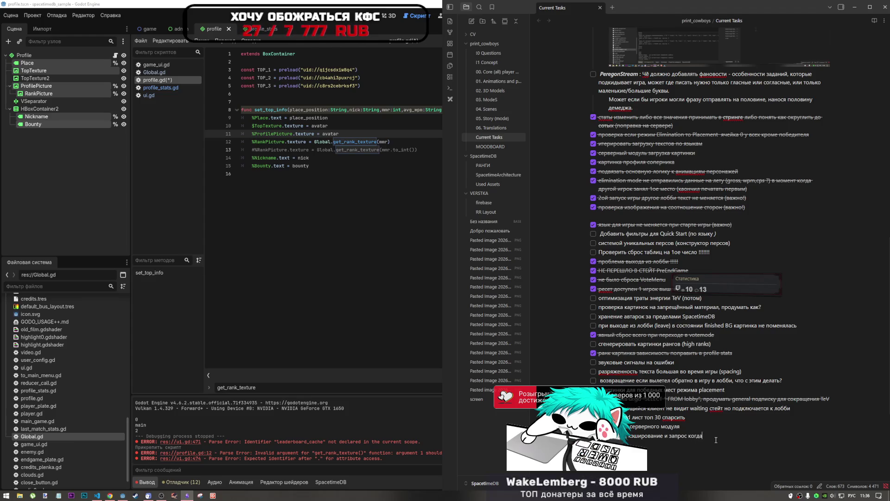
type("?продумать")
left_click(258, 229)
Step: Save profile.gd with the updated set_top_info function, then switch to ui.gd
left_click(342, 131)
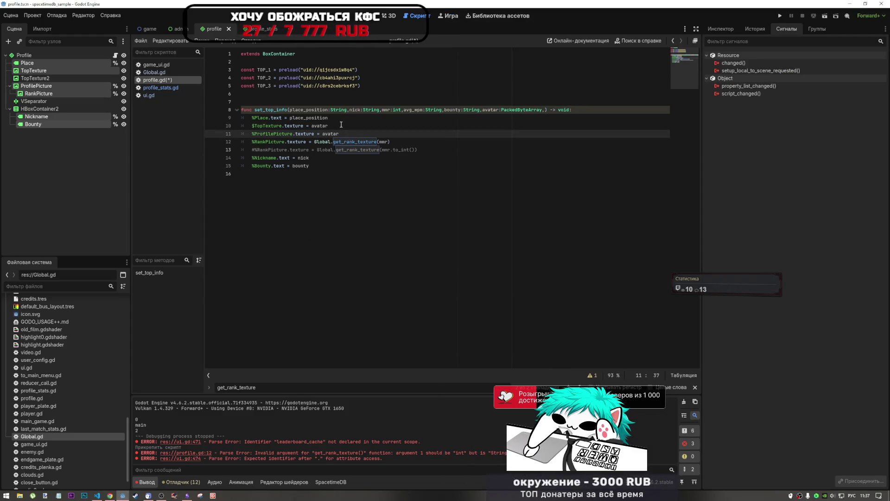
left_click(340, 119)
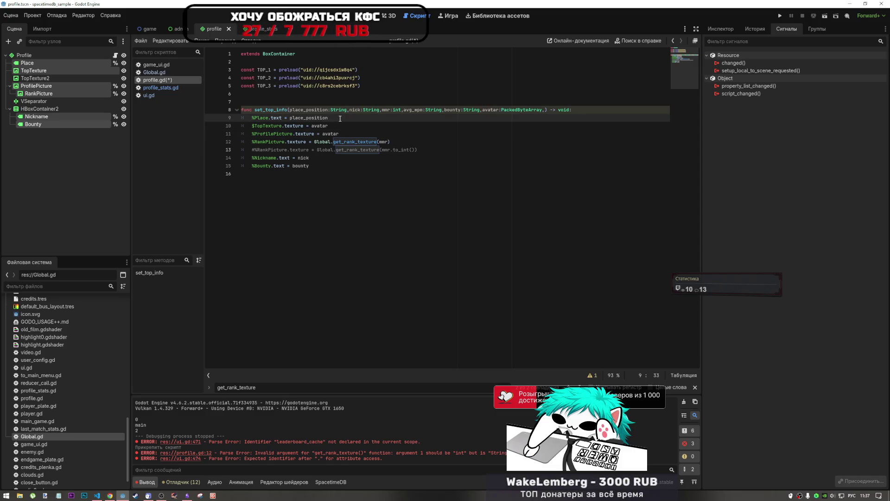
key("Down")
key("Down")
key("End")
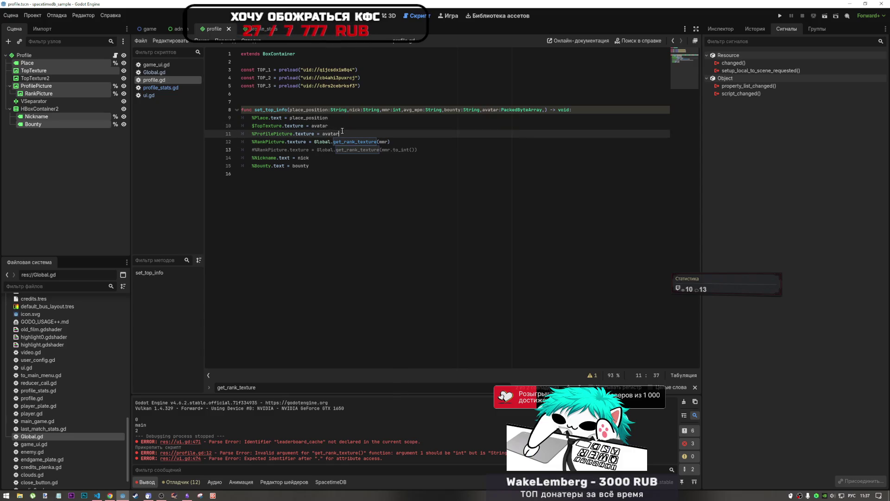
key("ctrl+s")
double_click(311, 126)
left_click_drag(310, 124, 313, 125)
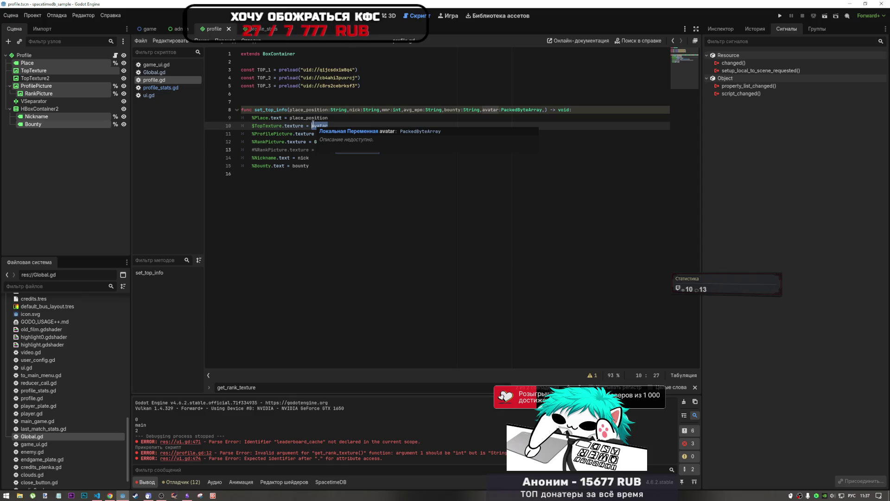
left_click(156, 94)
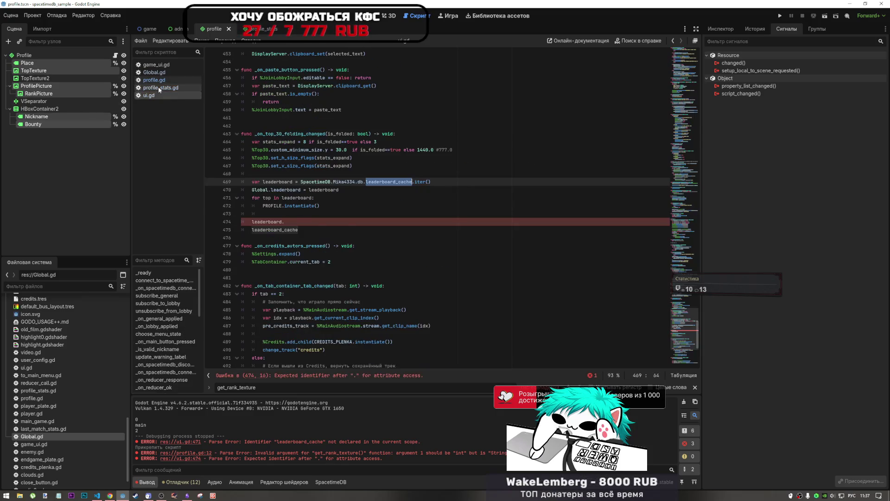
Step: Look through the rank code in profile_stats.gd
left_click(159, 88)
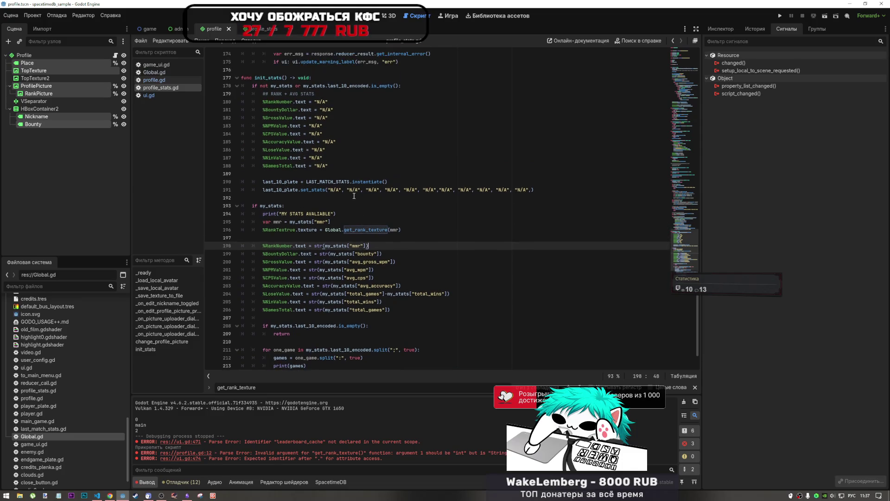
scroll(354, 196, "down", 2)
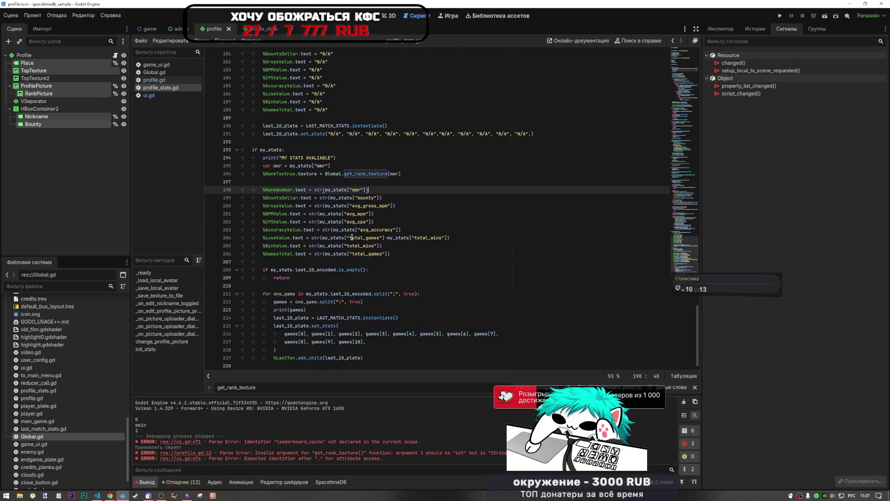
scroll(352, 237, "up", 5)
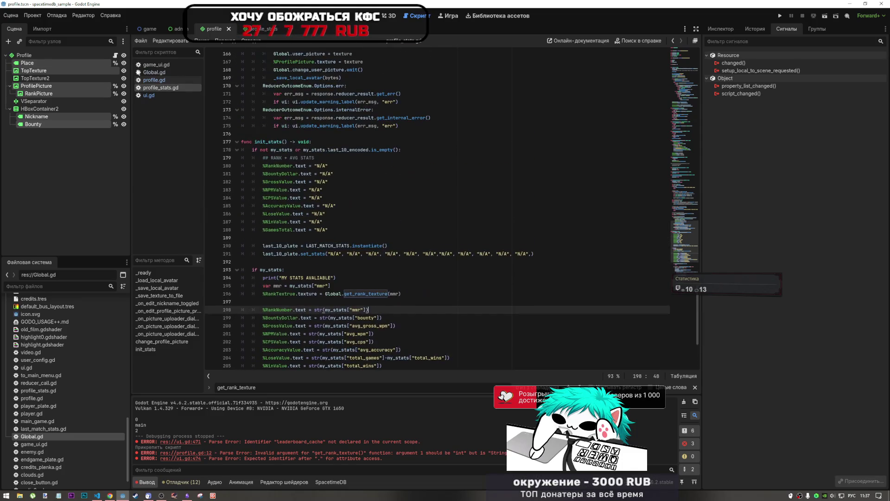
Step: Open game_ui.gd around line 425 and bring up its find bar
left_click(156, 65)
scroll(411, 262, "down", 2)
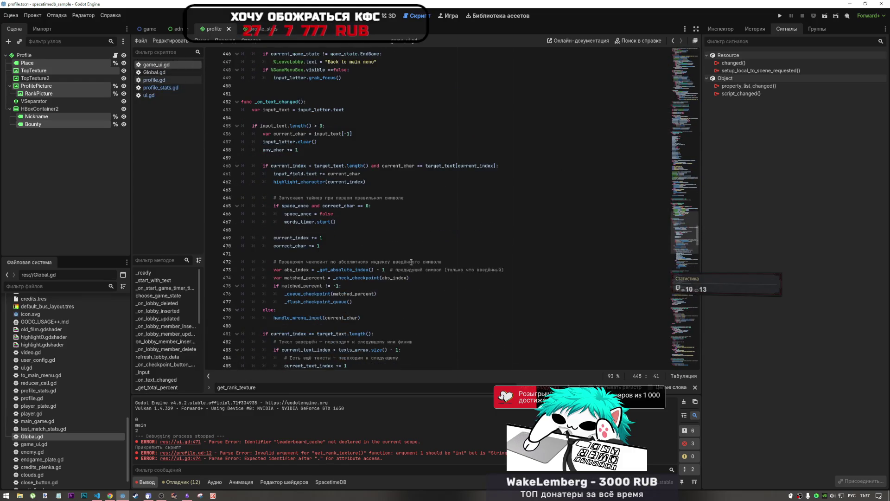
left_click_drag(681, 254, 680, 208)
left_click(434, 209)
key("ctrl+f")
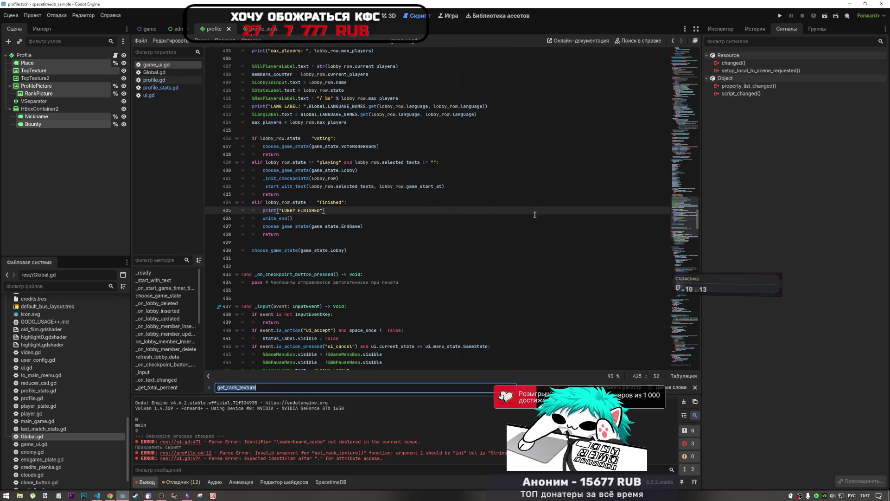
mouse_move(649, 226)
left_mouse_down()
mouse_move(649, 186)
mouse_move(651, 220)
mouse_move(684, 222)
mouse_move(686, 252)
left_mouse_up()
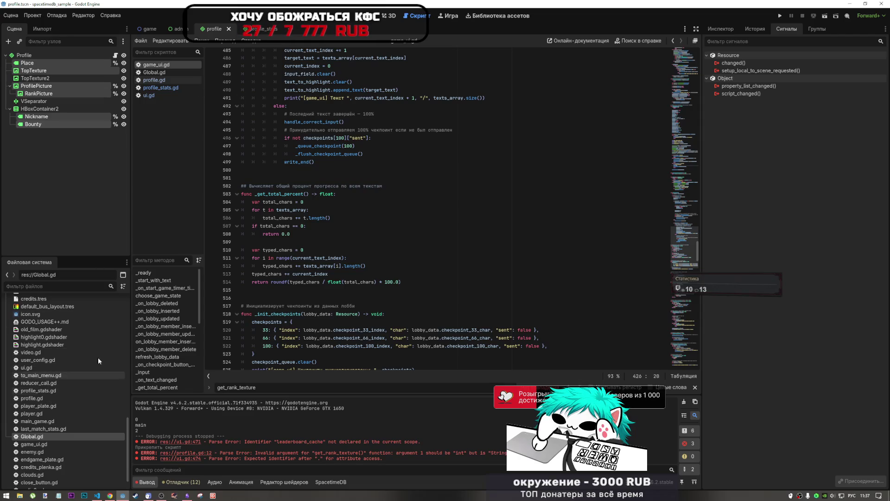
key("ctrl+f")
Step: Search game_ui.gd for endgame_plate and examine the avatar WebP decoding at lines 318–323
key("alt+shift")
type("endgame_plate")
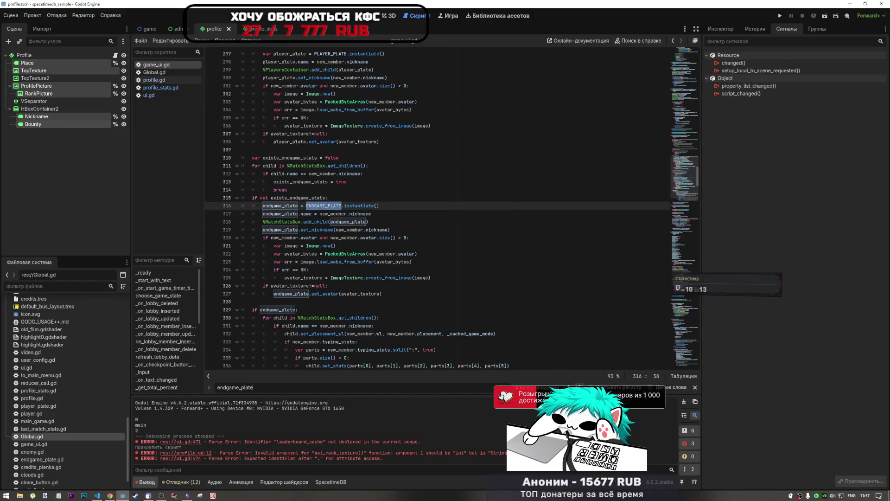
left_click(382, 225)
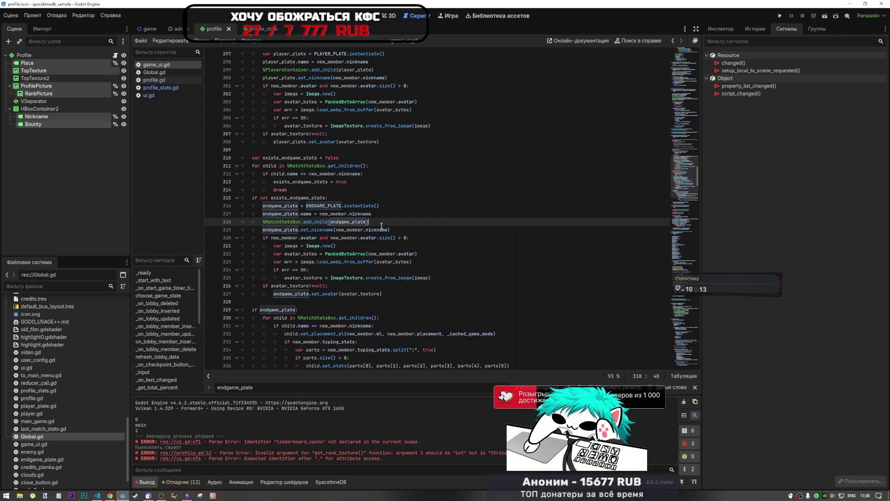
left_click(306, 237)
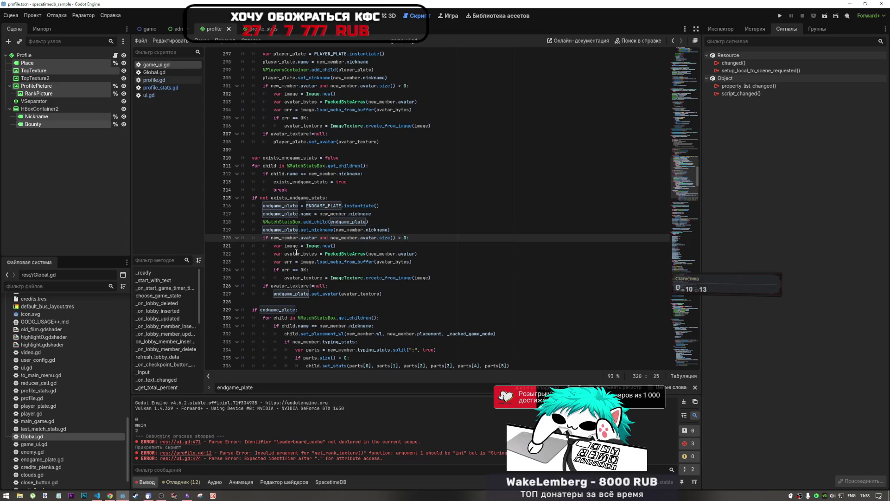
left_click(304, 253)
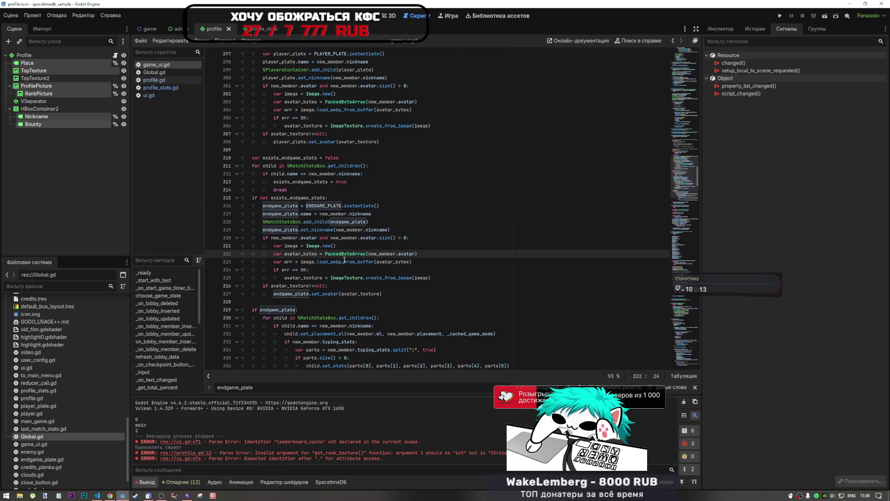
left_click_drag(349, 262, 365, 262)
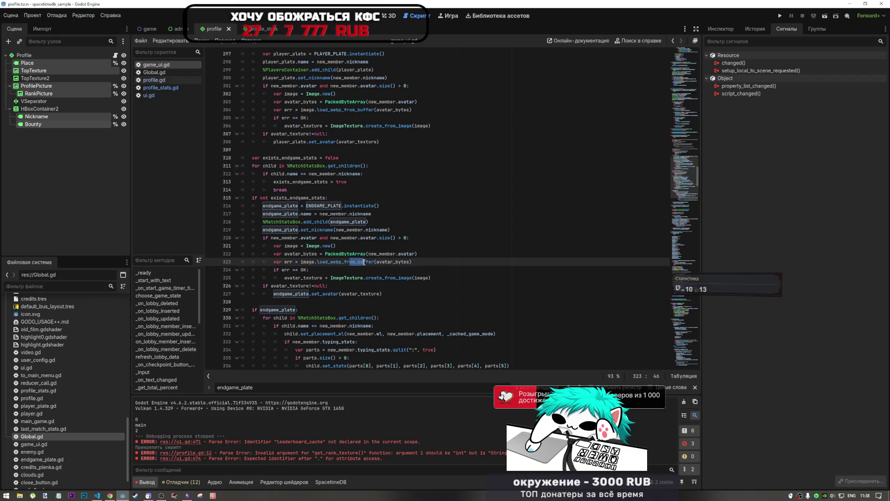
left_click(384, 262)
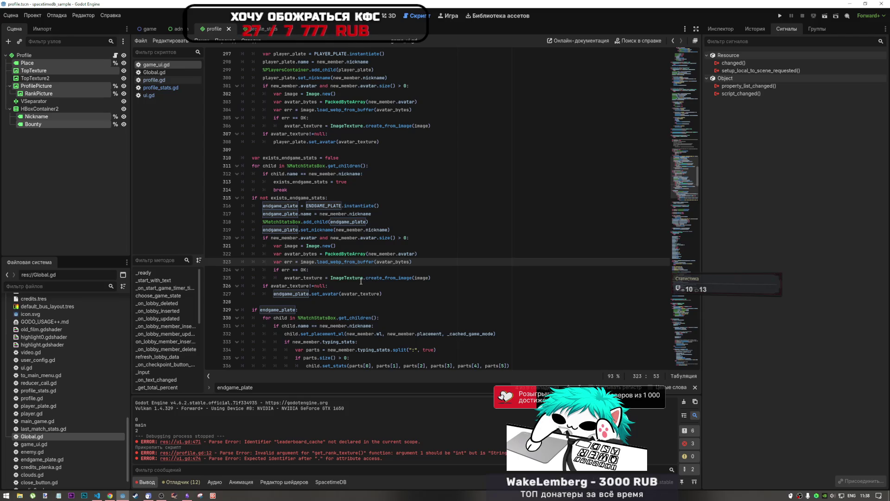
Step: Review the endgame plate's typing and parts stats code at lines 334–336, then return to line 320
scroll(333, 270, "down", 1)
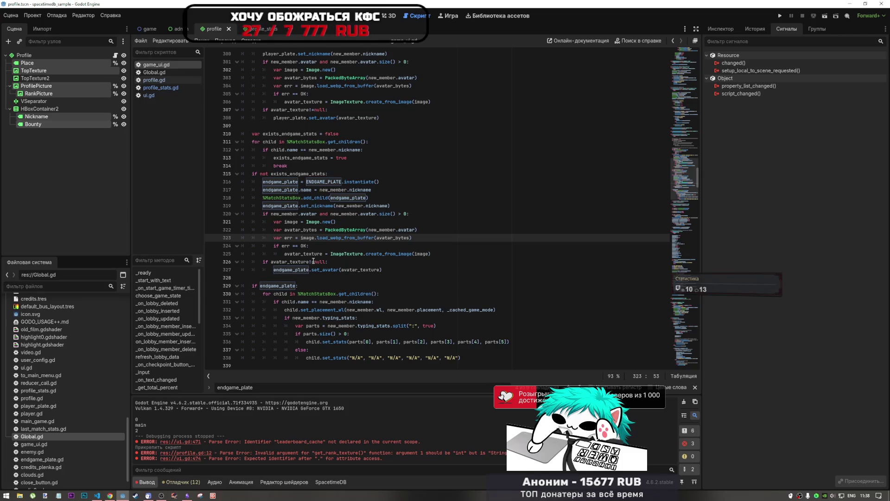
scroll(313, 261, "down", 2)
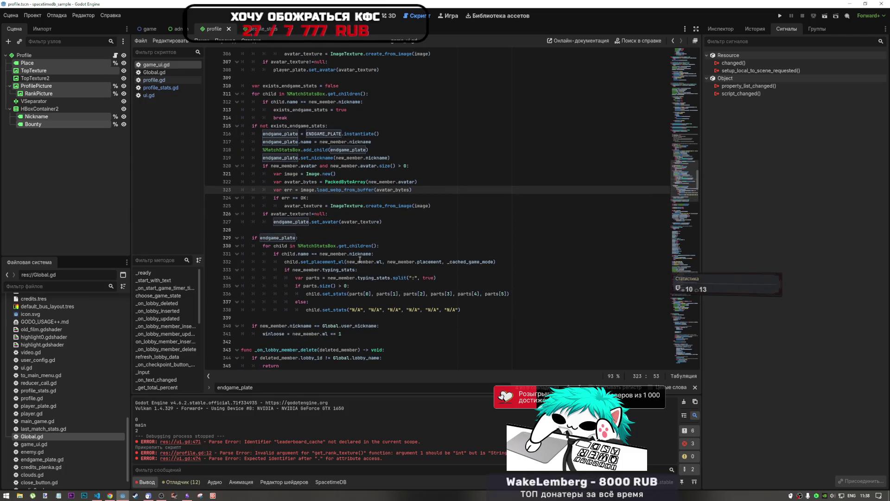
mouse_move(364, 262)
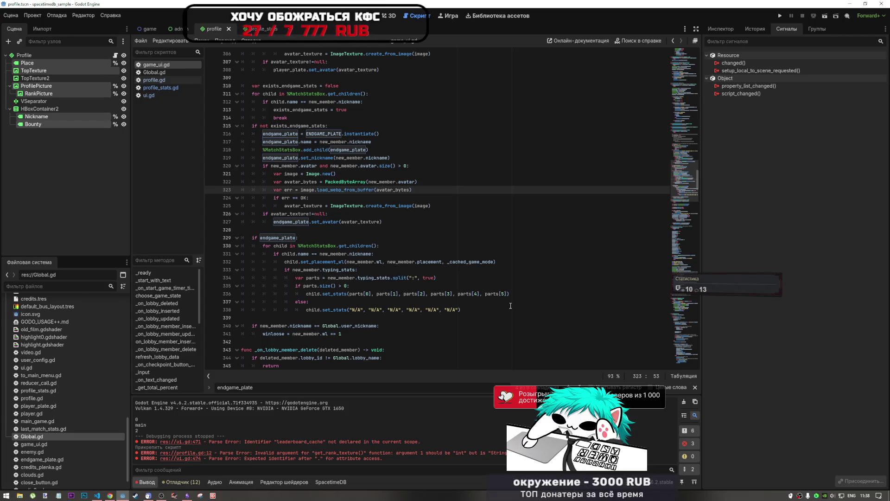
left_click(487, 293)
left_click_drag(487, 293, 504, 295)
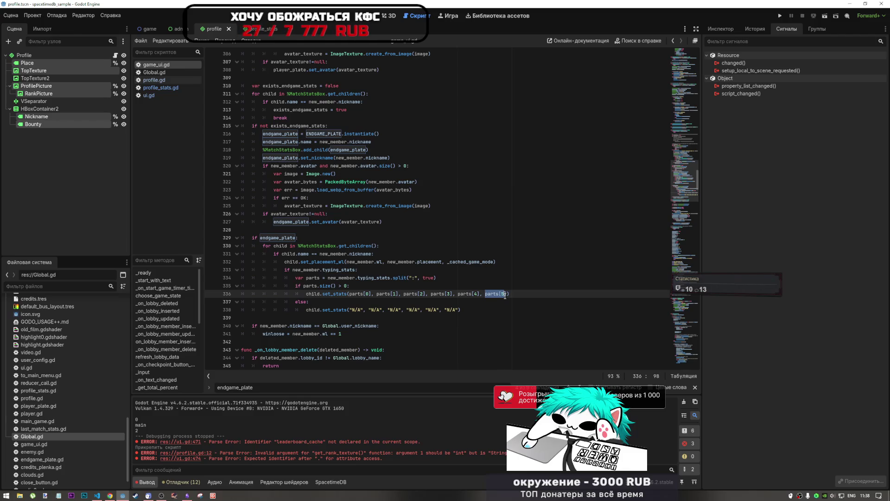
left_click(349, 277)
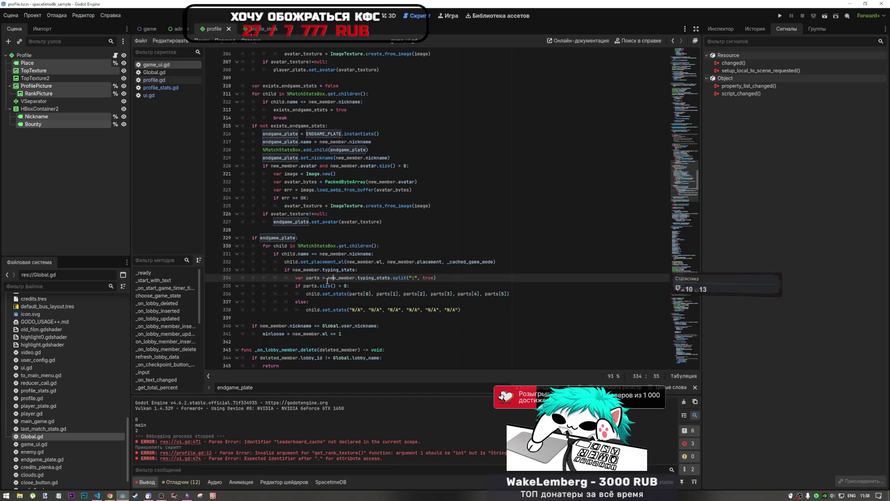
key("ctrl+shift+Right")
key("ctrl+shift+Right")
left_click(361, 278)
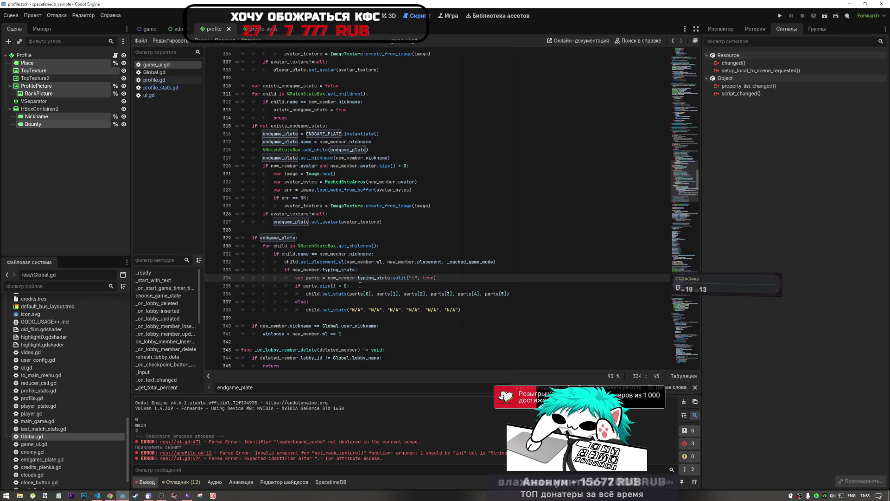
mouse_move(684, 179)
left_mouse_down()
mouse_move(684, 76)
mouse_move(700, 250)
mouse_move(689, 271)
mouse_move(687, 239)
left_mouse_up()
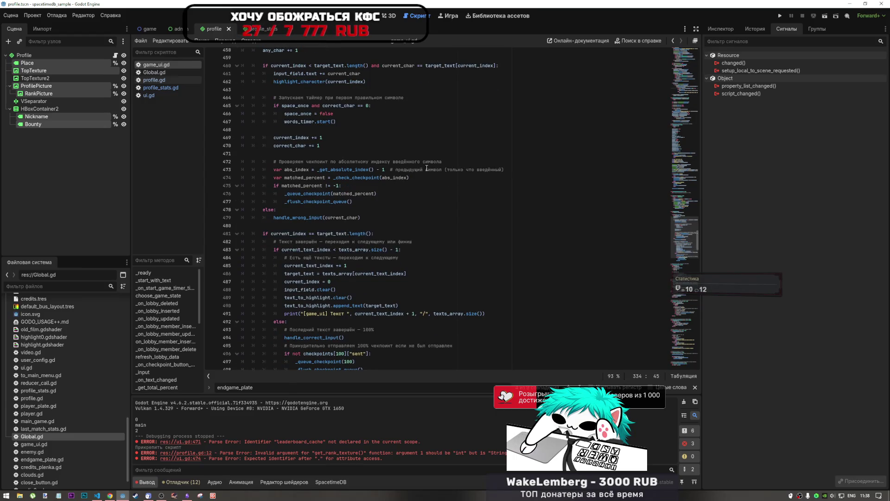
scroll(479, 183, "up", 10)
left_click_drag(671, 224, 678, 185)
left_click(327, 135)
scroll(325, 144, "up", 2)
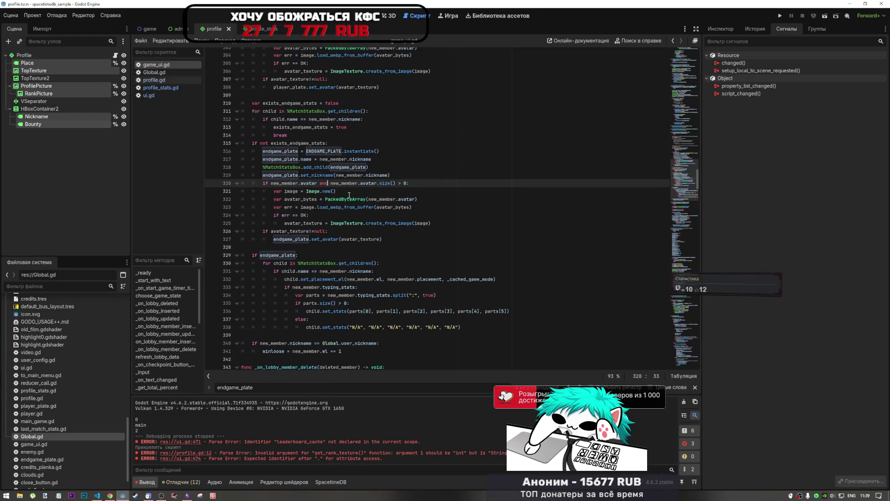
scroll(350, 199, "down", 1)
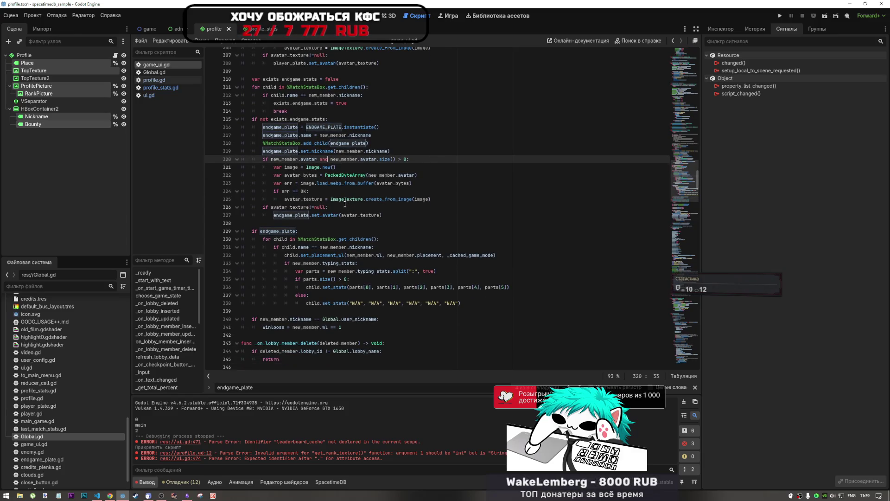
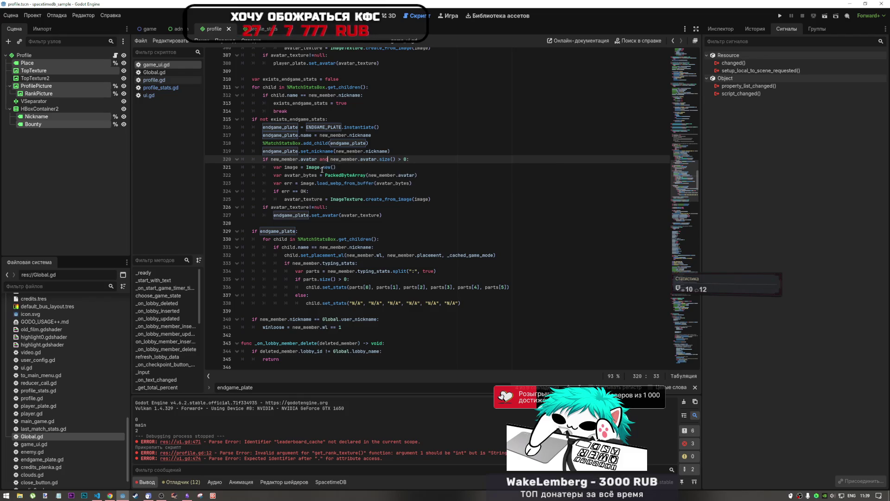
Step: Copy the avatar-loading lines 318–327 (add_child through set_avatar) and switch to profile.gd
mouse_move(263, 159)
left_mouse_down()
mouse_move(404, 159)
mouse_move(352, 169)
mouse_move(309, 199)
left_mouse_up()
left_click(309, 199)
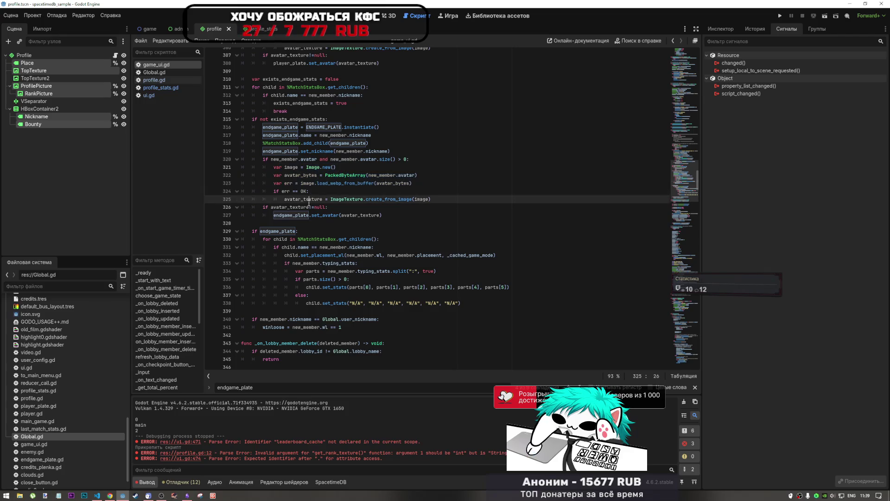
mouse_move(383, 215)
left_mouse_down()
mouse_move(278, 191)
mouse_move(265, 176)
left_mouse_up()
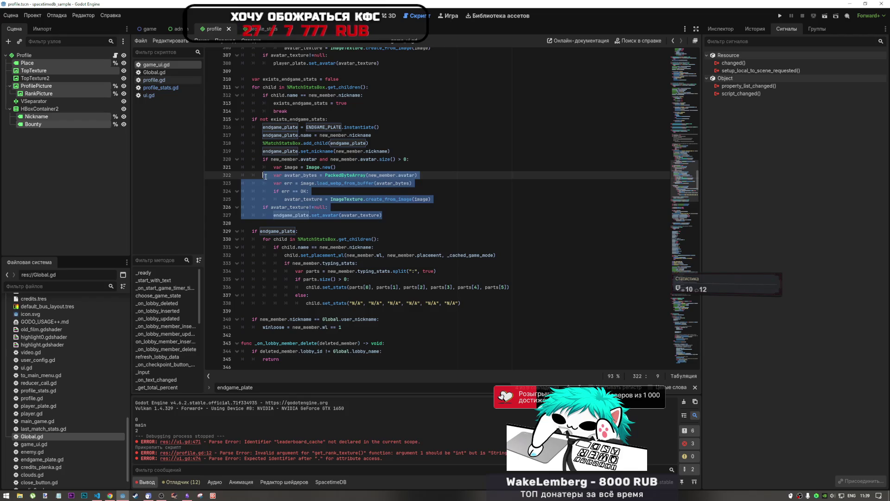
left_click_drag(265, 176, 262, 143)
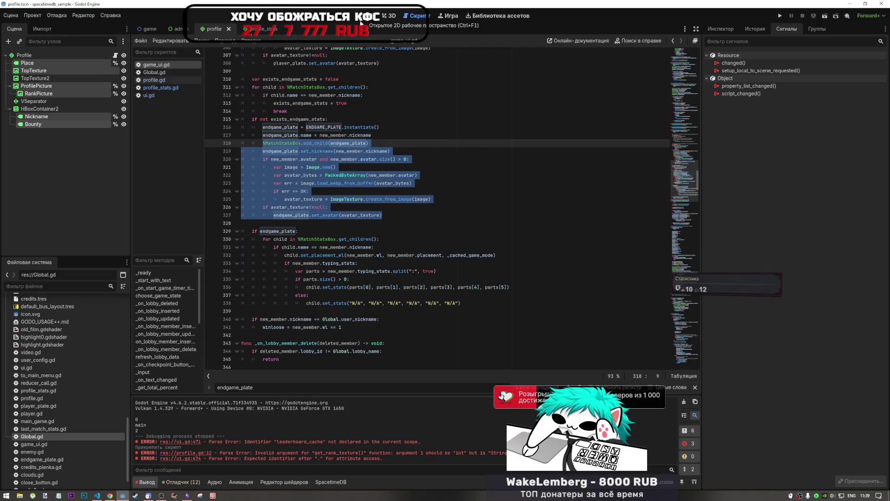
left_click(163, 87)
left_click(164, 80)
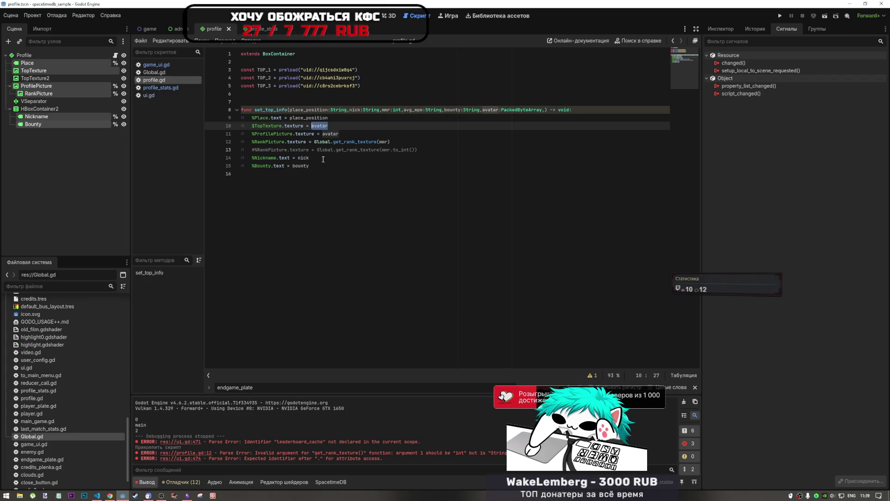
Step: Start a func set_top_avatar at the script's end and paste the avatar-loading code, fixing its indentation
left_click(324, 260)
key("Return")
key("Return")
type("func ")
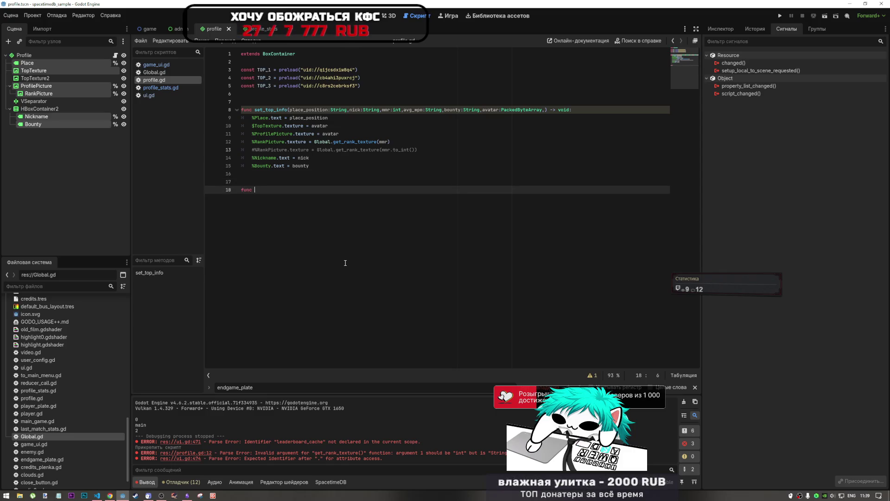
type("set")
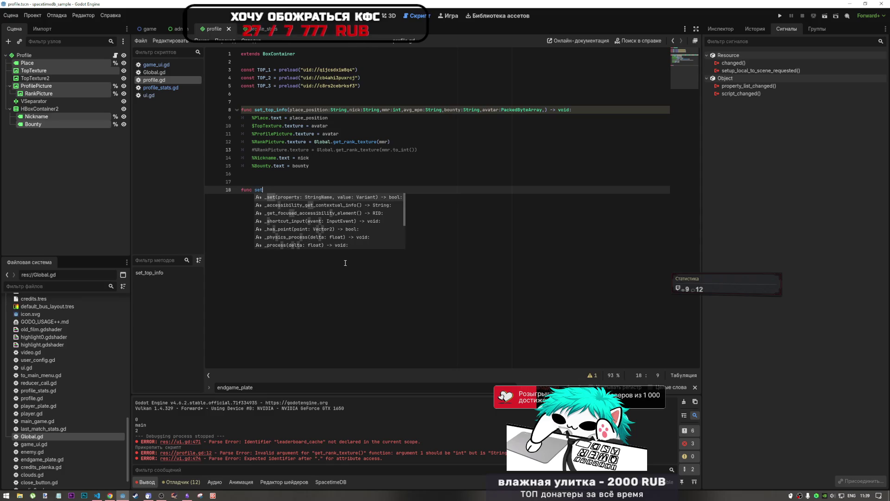
type("_top_")
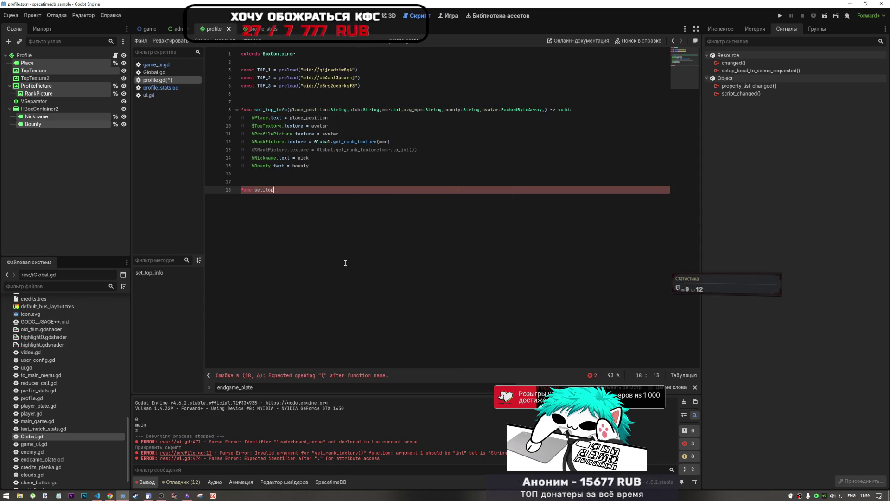
type("av")
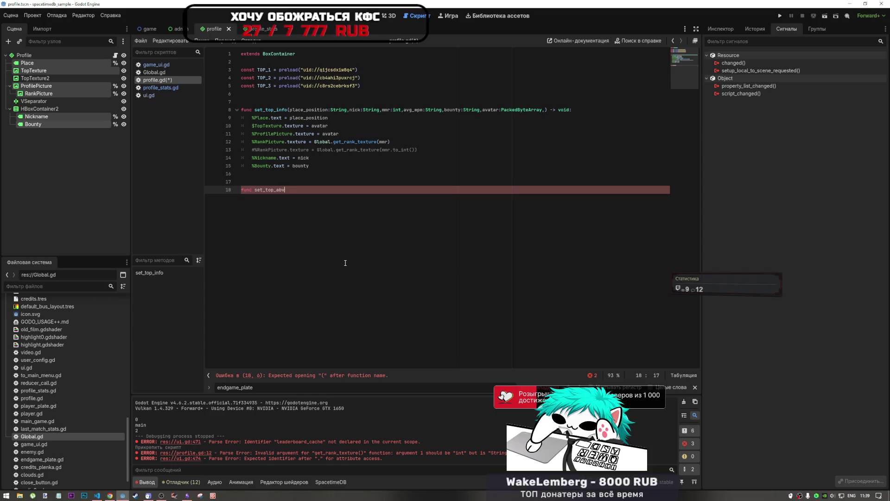
type("atar(")
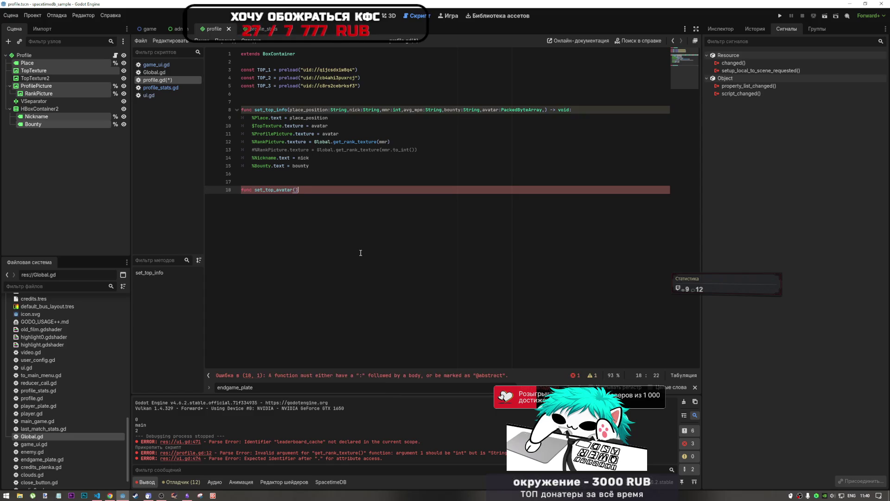
key("ctrl+v")
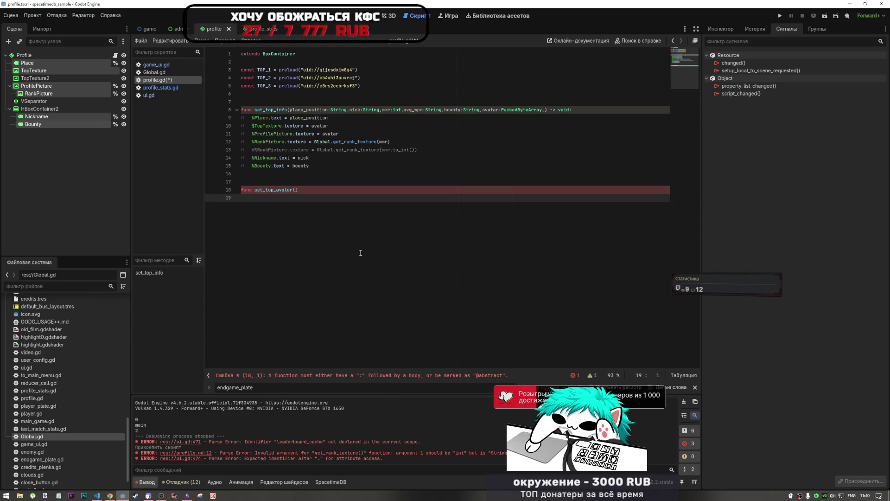
key("Tab")
key("shift+Down")
key("shift+Down")
key("shift+Down")
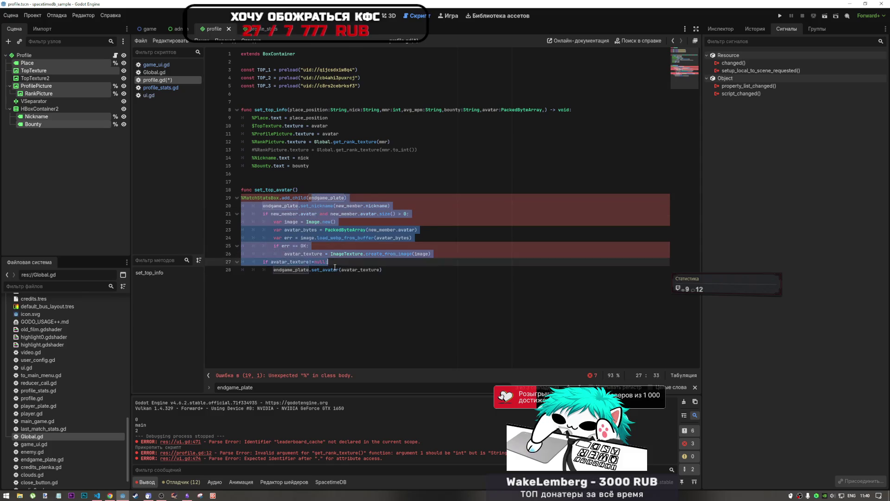
key("shift+Tab")
key("shift+Tab")
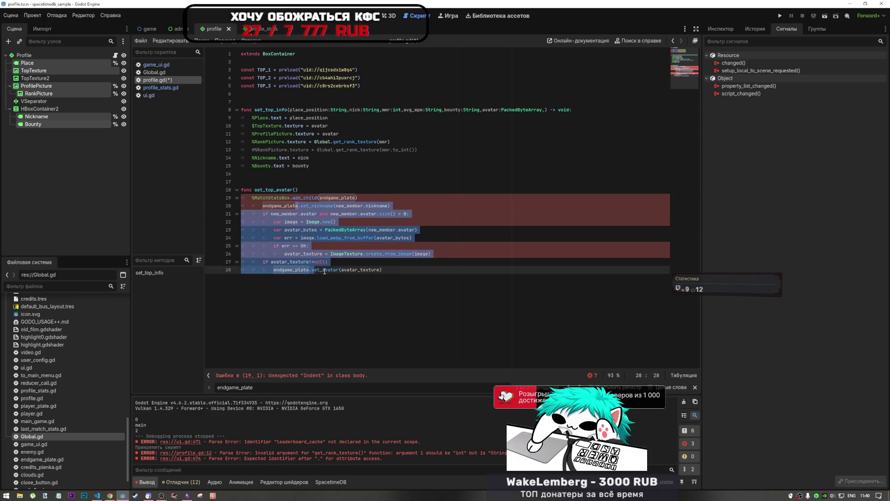
left_click(298, 197)
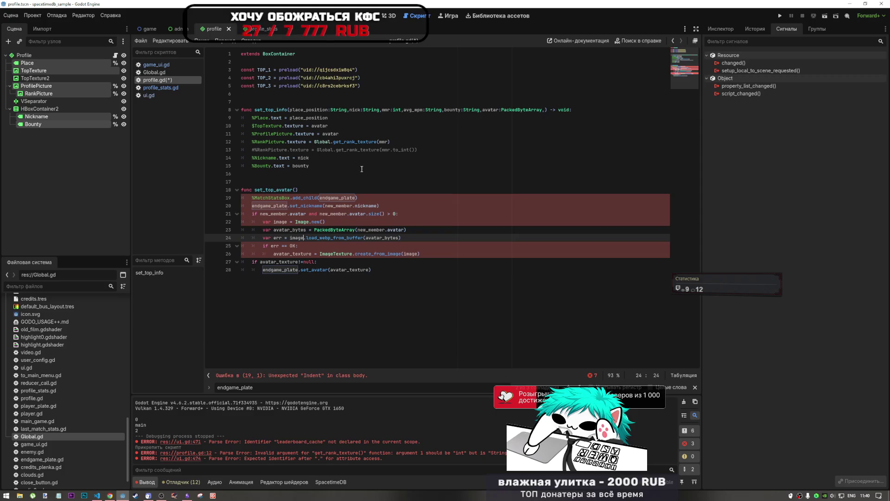
Step: Copy set_top_info's ' -> void' ending onto the set_top_avatar header and open its body
left_click_drag(572, 109, 550, 110)
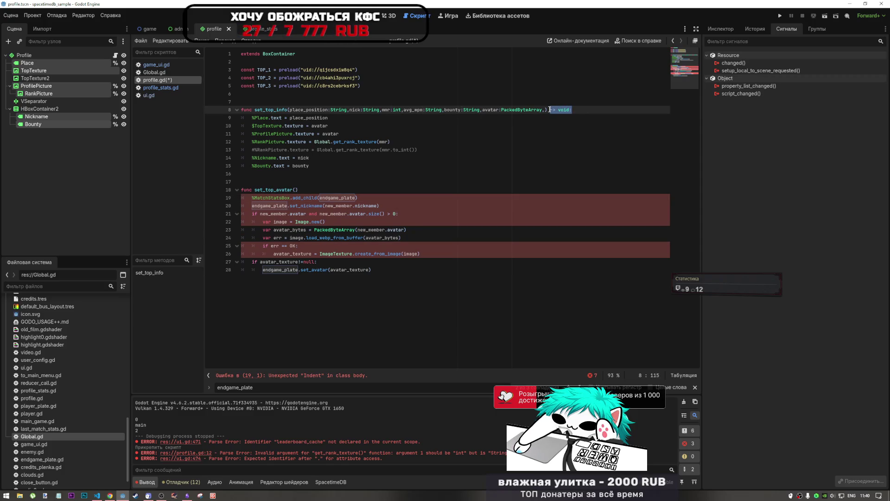
key("ctrl+c")
left_click(334, 190)
key("ctrl+v")
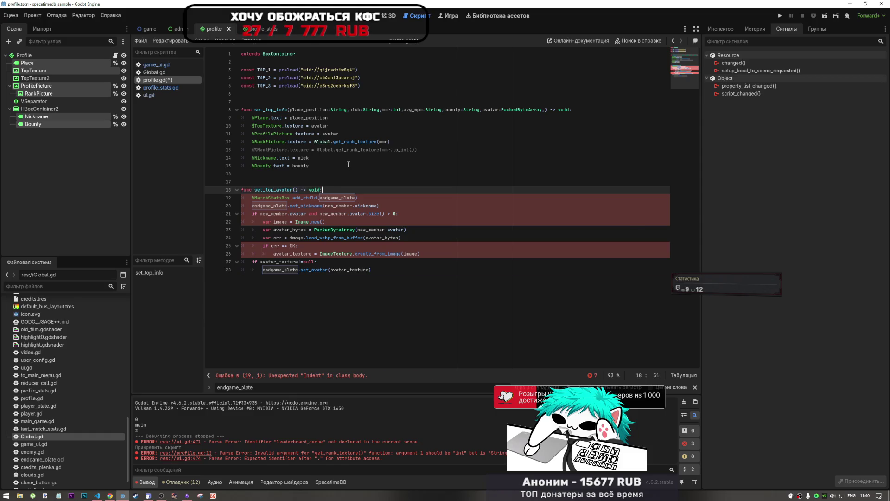
left_click(289, 190)
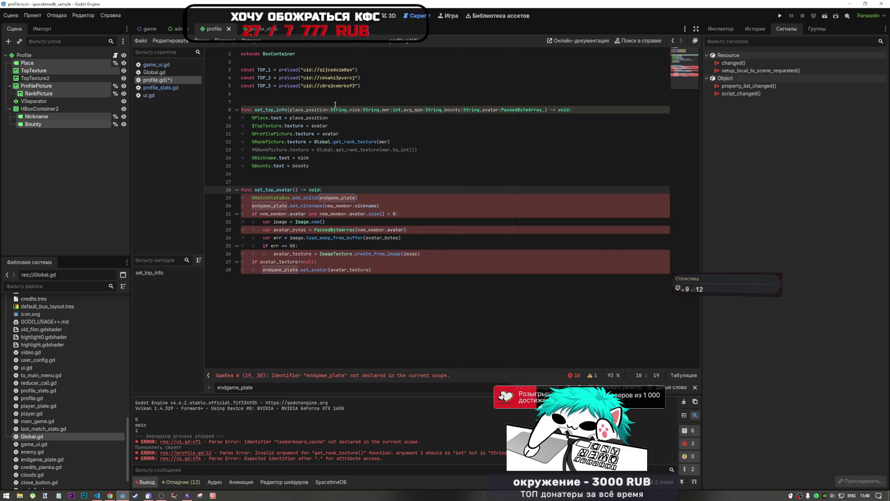
left_click(468, 190)
key("Return")
key("Return")
key("Return")
key("Up")
key("Up")
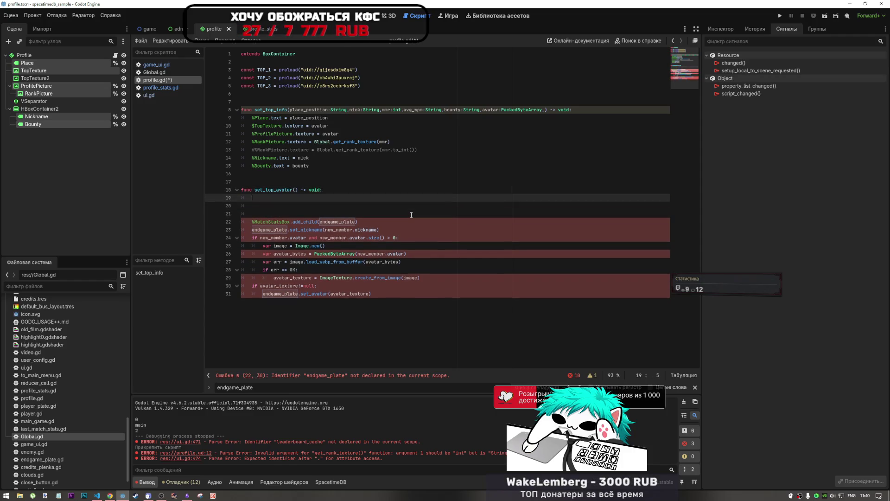
Step: Give set_top_avatar a place:String parameter, correcting the misspelled type
left_click(295, 190)
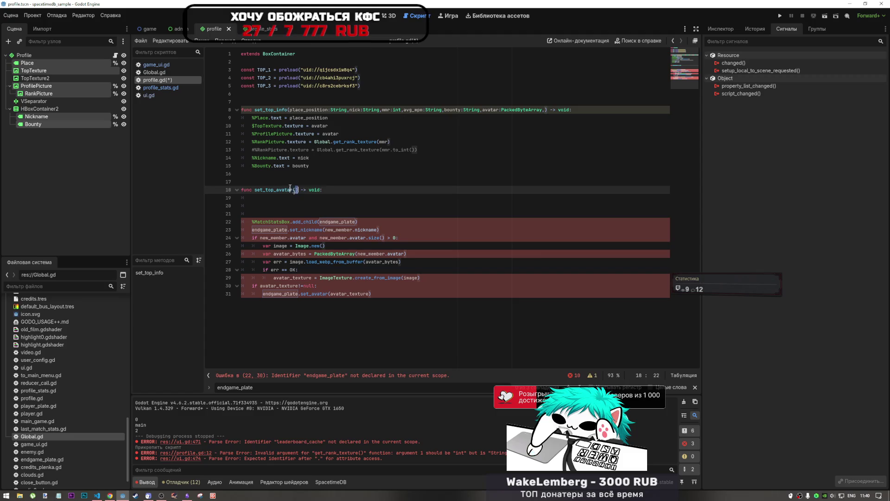
left_click(295, 190)
left_click(308, 110)
double_click(308, 109)
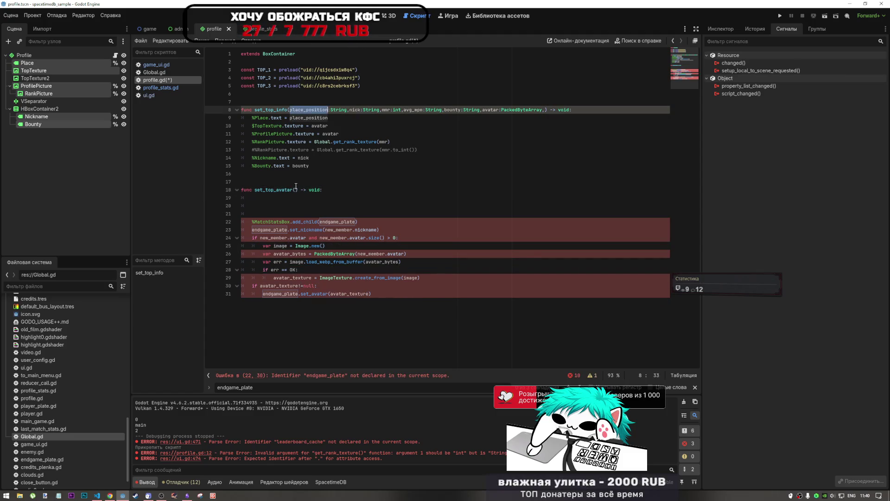
key("alt+Left")
type("pos")
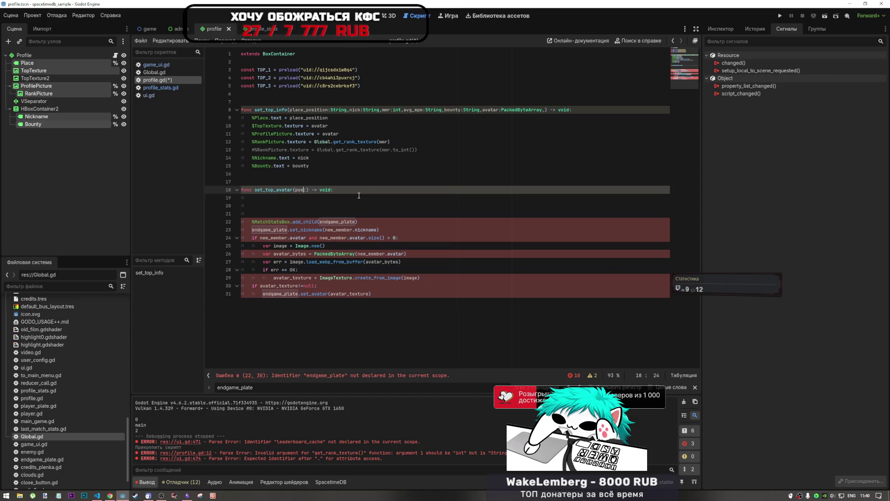
type("lace:")
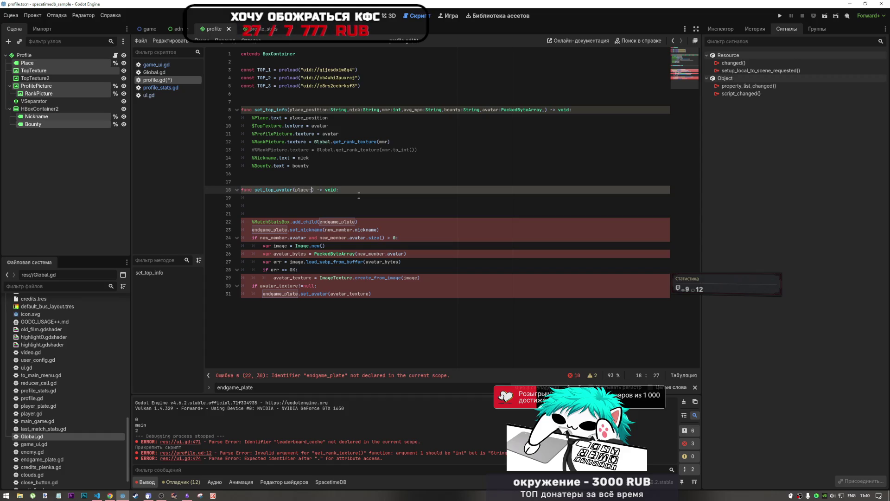
type("Strinf")
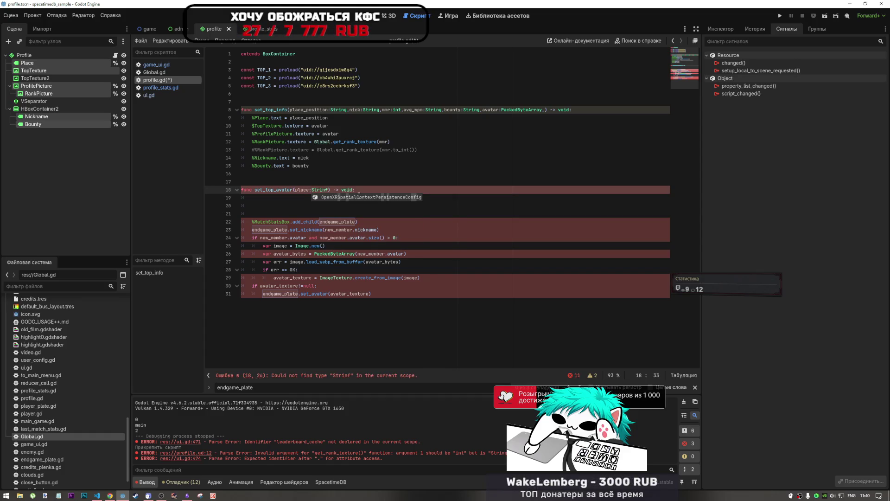
key("BackSpace")
type("g")
left_click(320, 118)
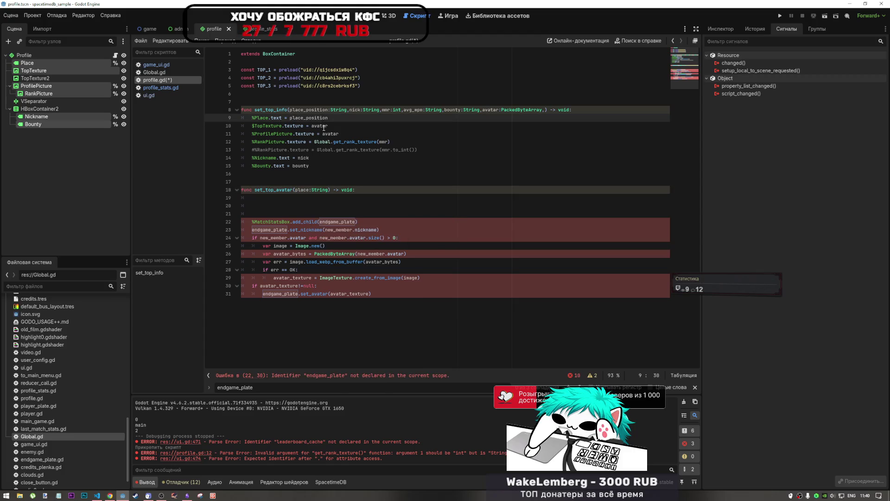
Step: Delete set_top_avatar's ' -> void' return type and look up get_rank_texture in Global.gd
left_click(349, 191)
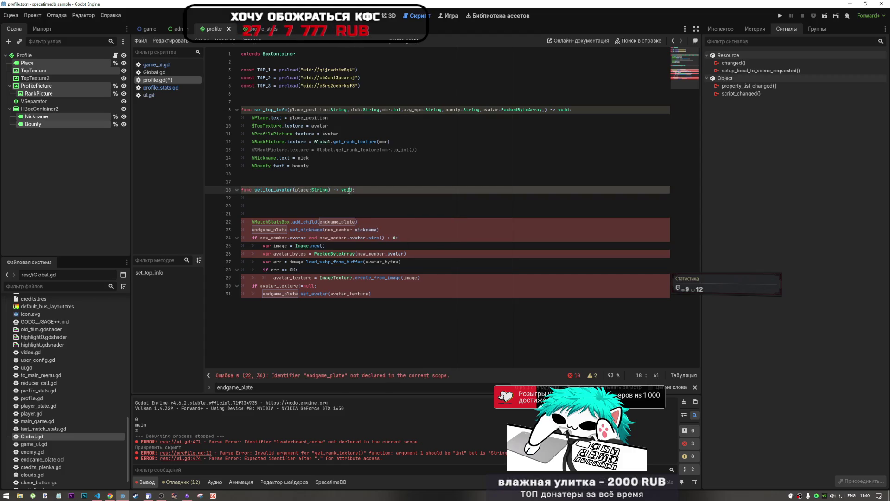
left_click_drag(354, 191, 327, 191)
key("BackSpace")
left_click_drag(331, 189, 251, 190)
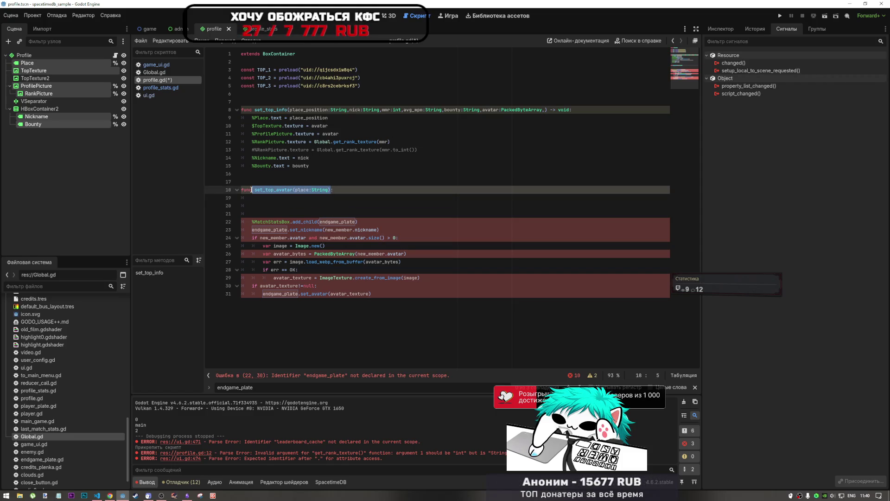
left_click(330, 190)
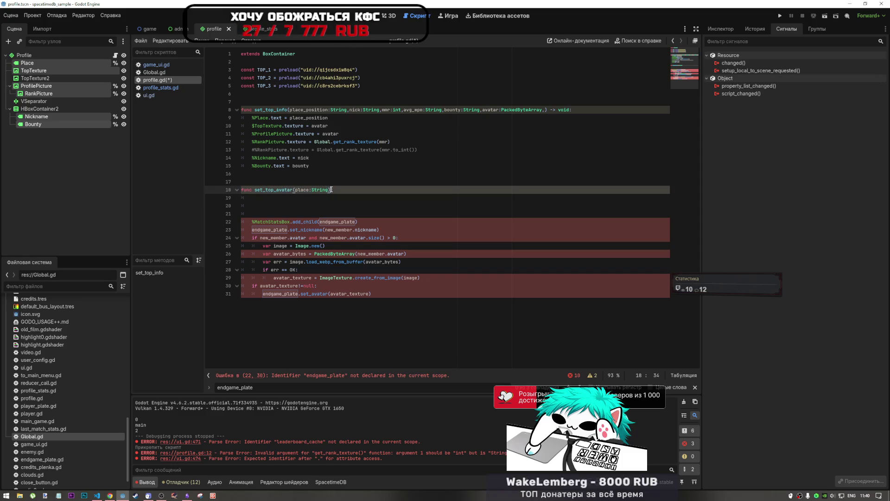
type("> ")
type("Text")
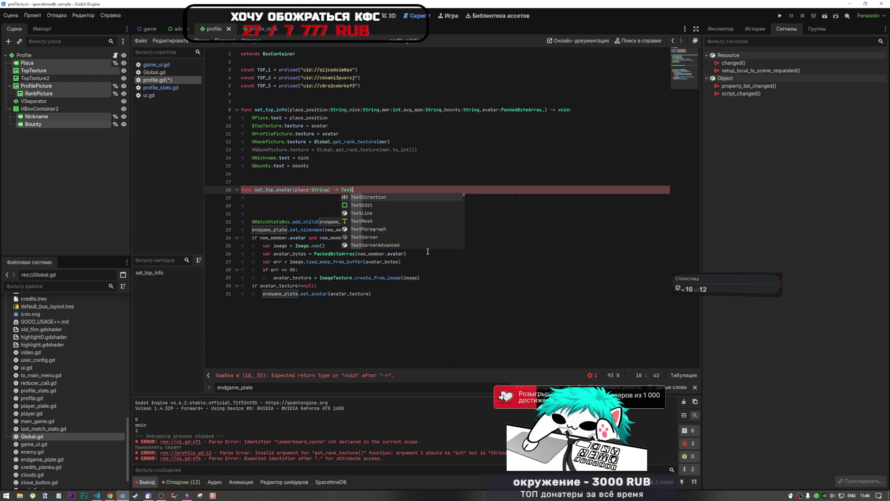
key("BackSpace")
key("BackSpace")
key("BackSpace")
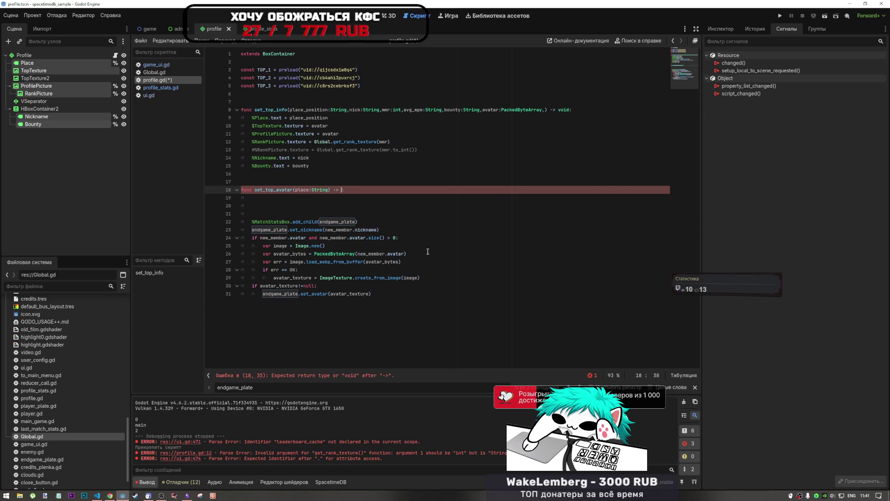
type("C")
left_click(154, 72)
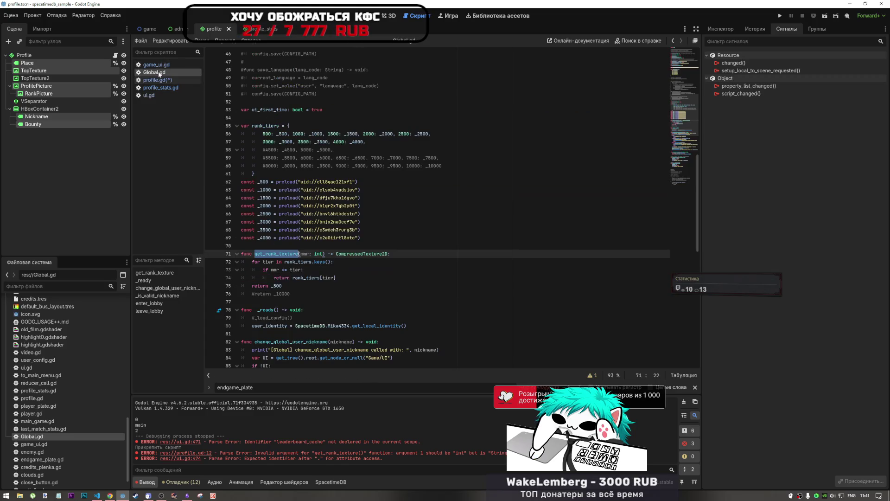
Step: Copy get_rank_texture's CompressedTexture2D return type onto set_top_avatar(place:String) in profile.gd
left_click_drag(390, 253, 326, 254)
left_click(158, 80)
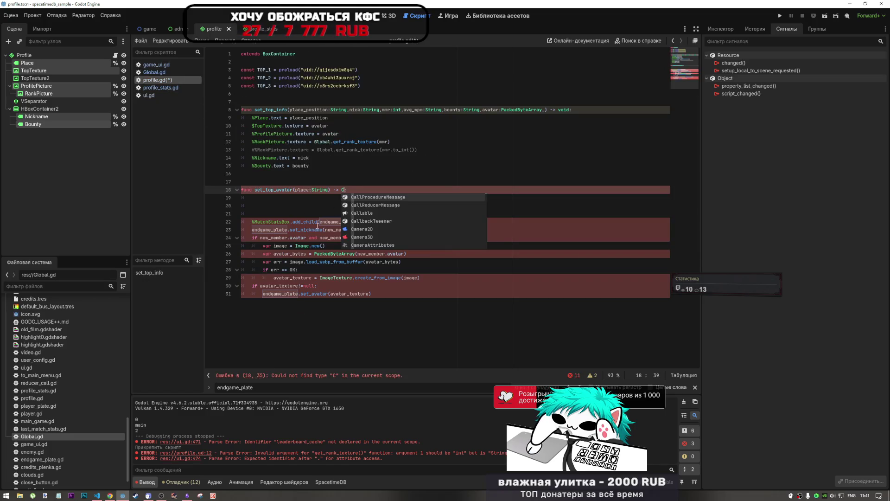
left_click_drag(349, 190, 327, 189)
key("ctrl+v")
key("Up")
left_click(391, 191)
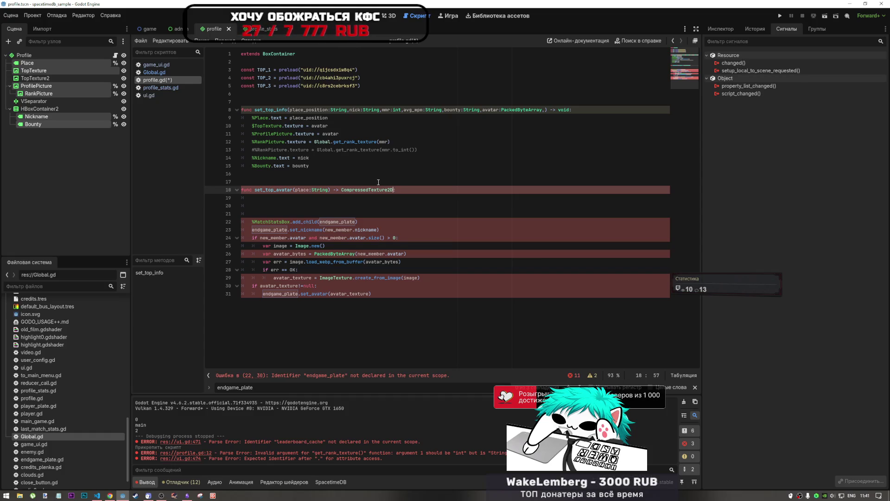
left_click(363, 190)
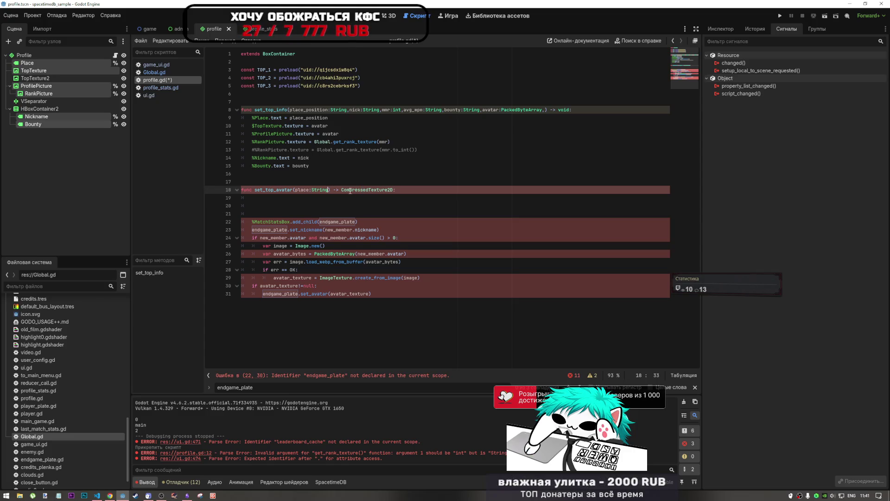
left_click(334, 198)
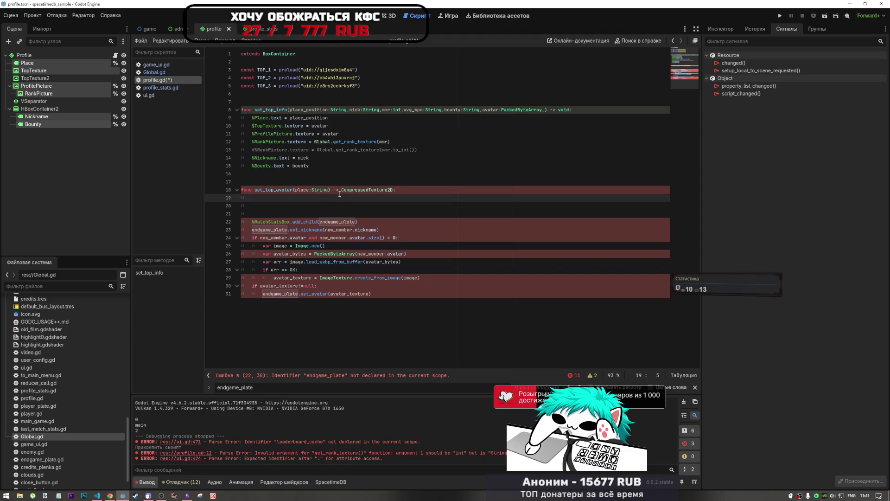
Step: Change line 10 to $TopTexture.texture = set_top_avatar(place_position)
left_click(340, 126)
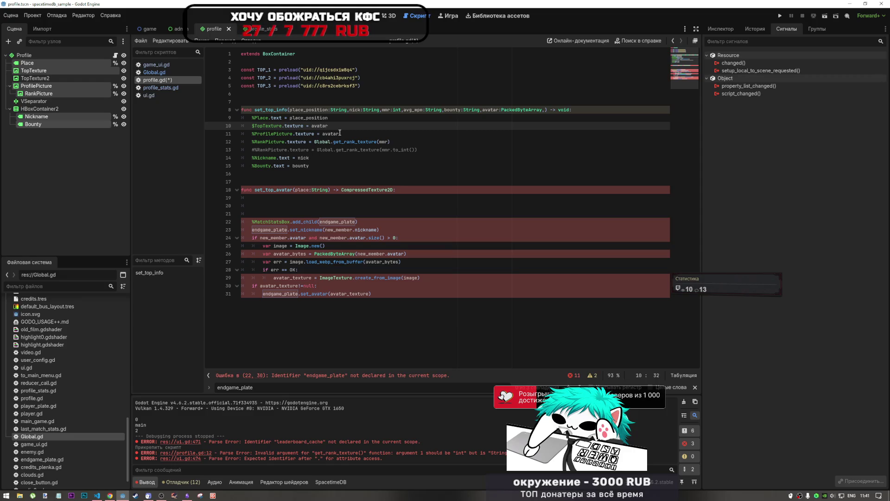
key("Left")
key("Left")
key("Left")
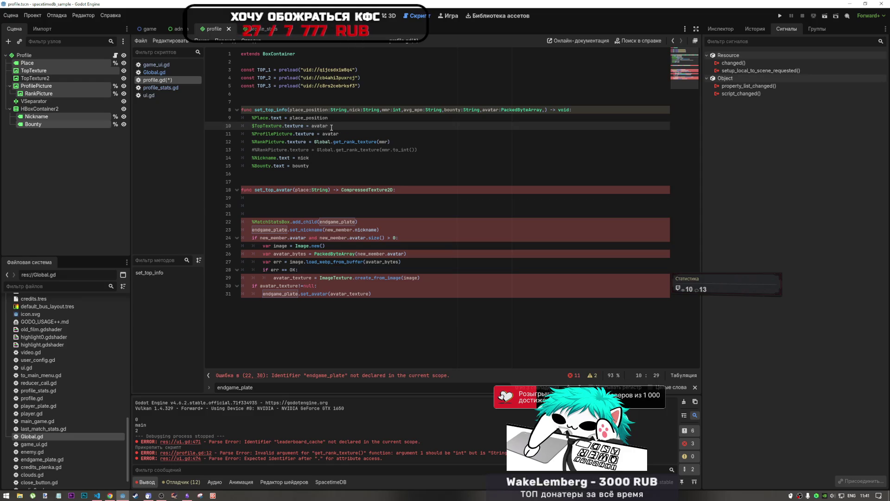
left_click_drag(292, 191, 255, 190)
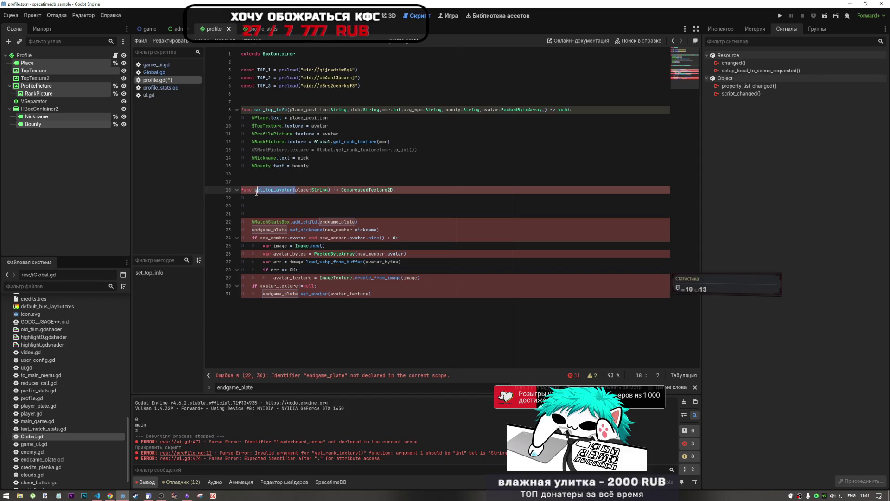
double_click(340, 125)
key("ctrl+v")
left_click_drag(329, 117, 289, 118)
key("ctrl+c")
left_click(390, 126)
key("ctrl+v")
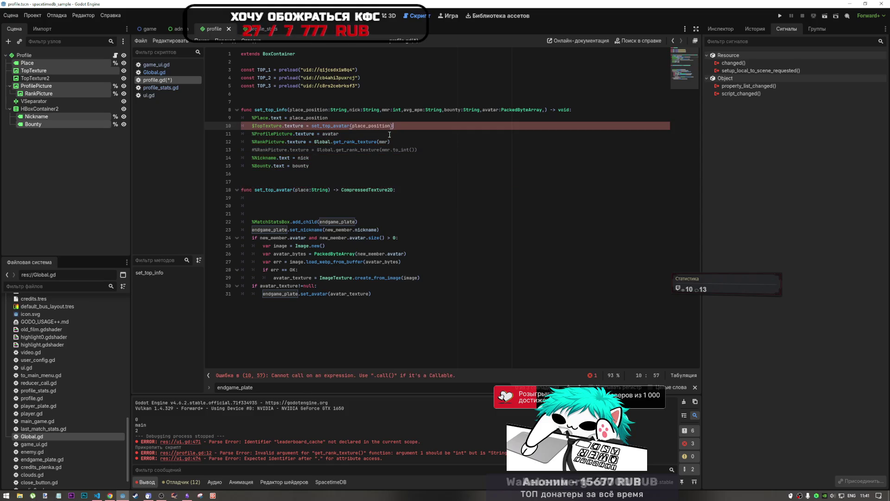
Step: Begin set_top_avatar's body with a 'match place:' statement
left_click(313, 197)
double_click(332, 126)
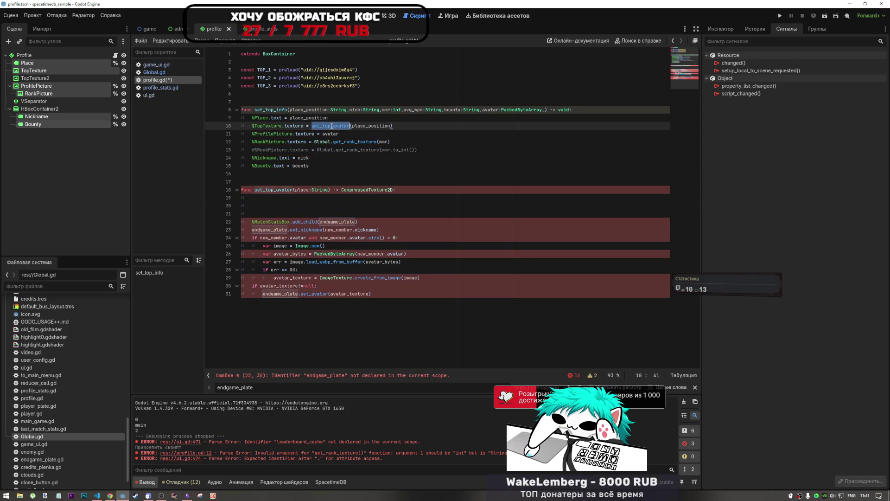
left_click(268, 198)
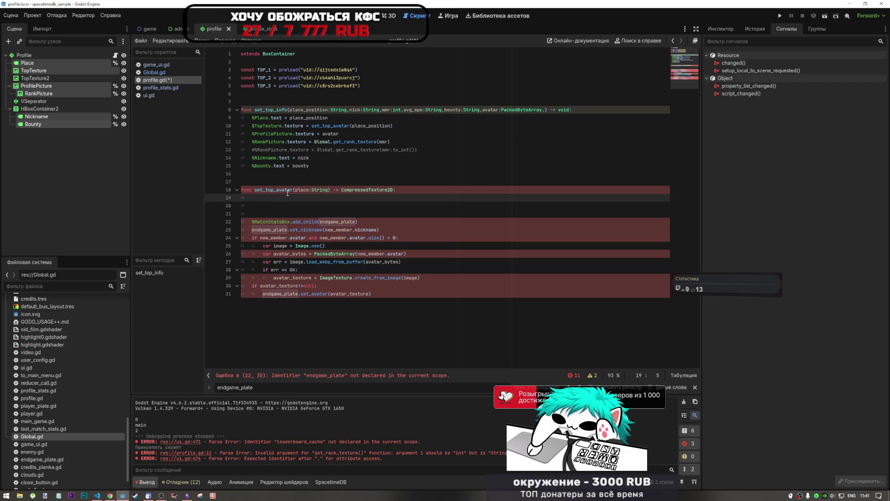
type("match")
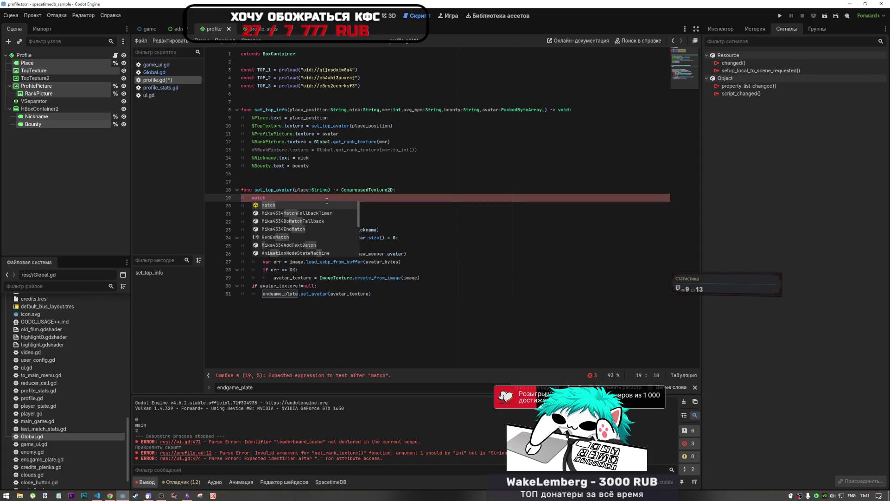
type(" place:")
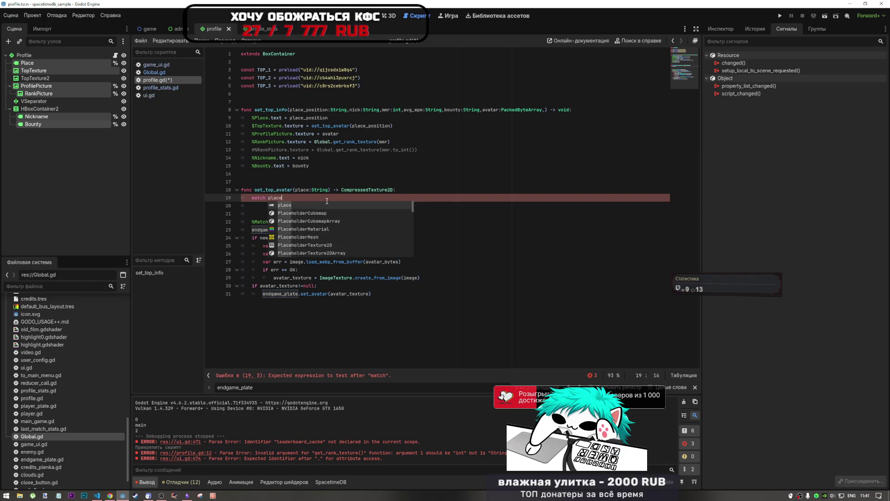
key("Return")
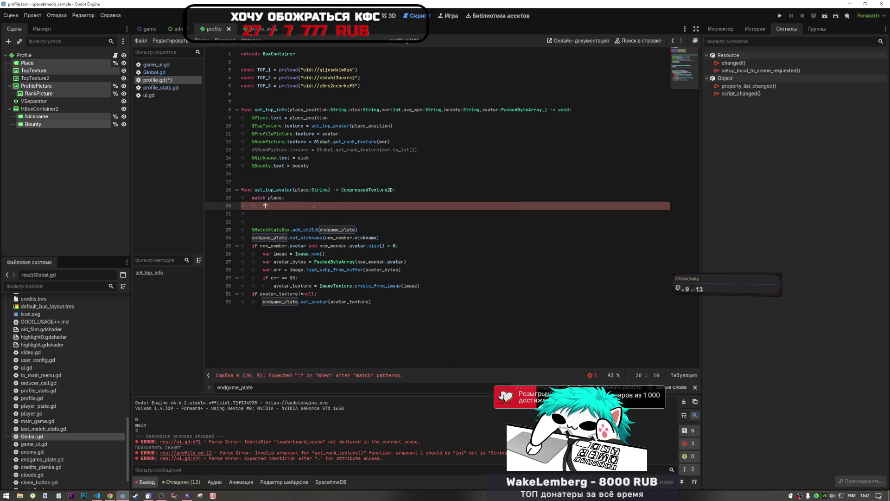
key("alt+Tab")
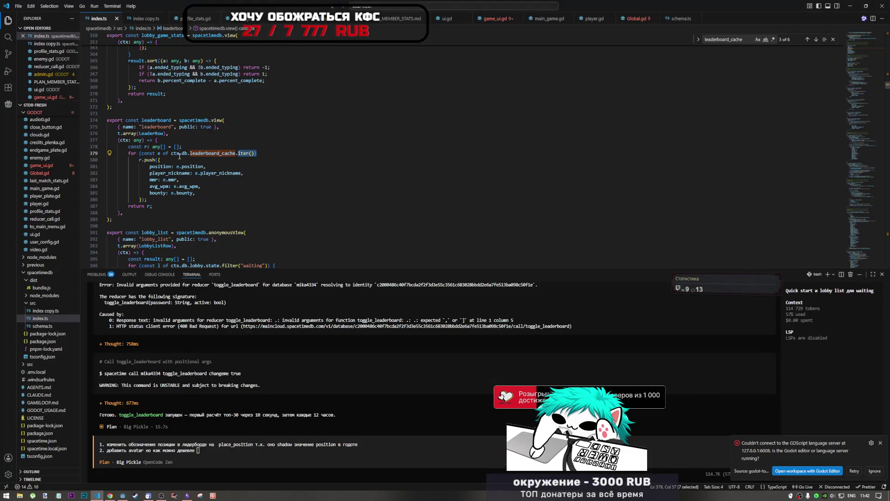
Step: Search index.ts for 'leaderboard' and step back through earlier matches
key("Down")
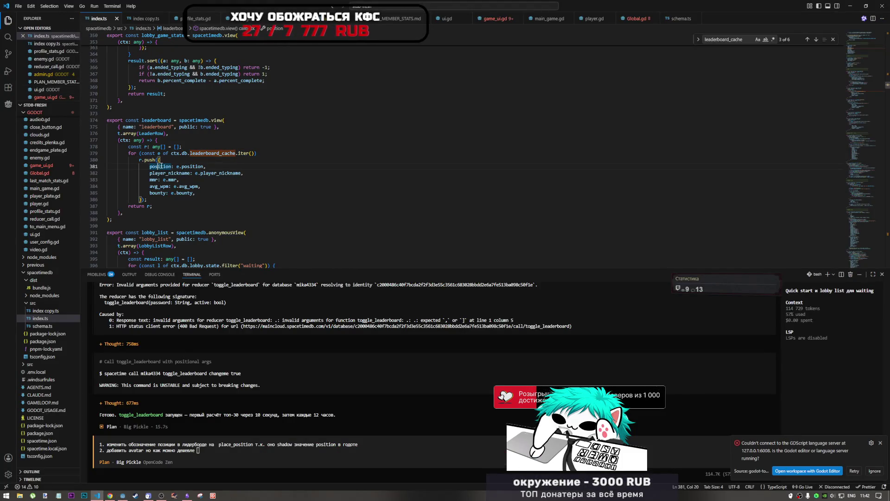
double_click(195, 154)
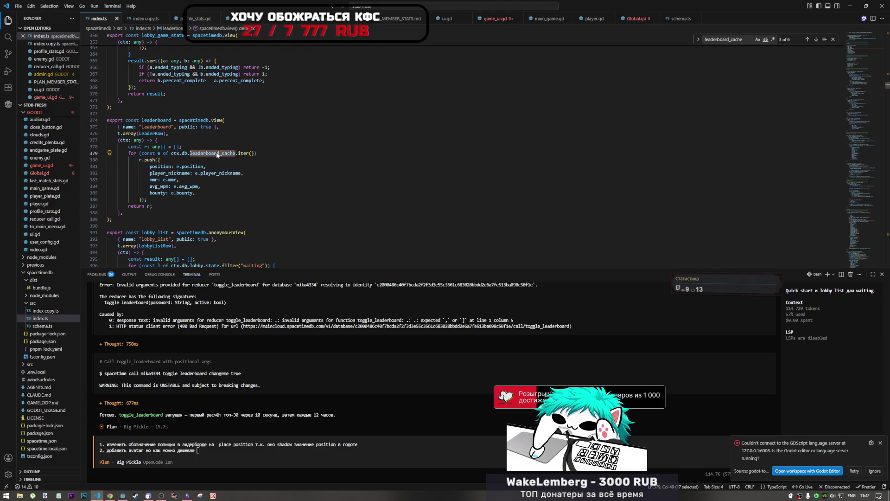
left_click_drag(218, 153, 190, 154)
key("ctrl+f")
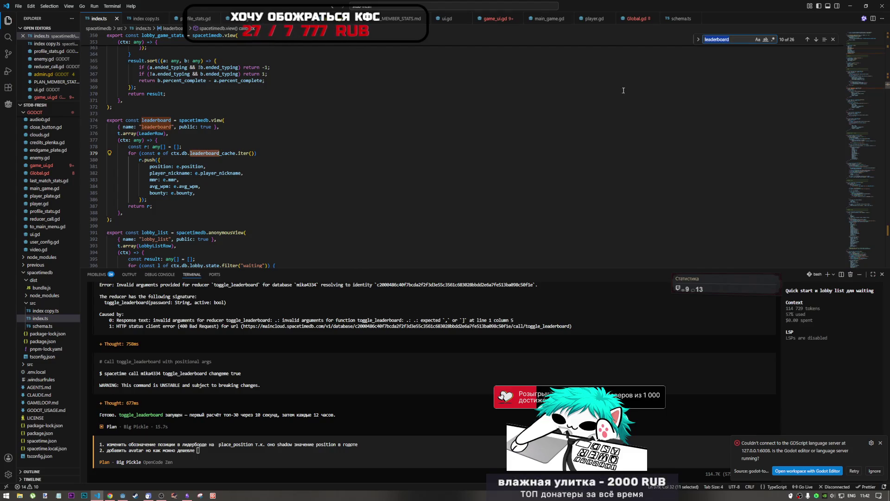
left_click(808, 41)
left_click(808, 40)
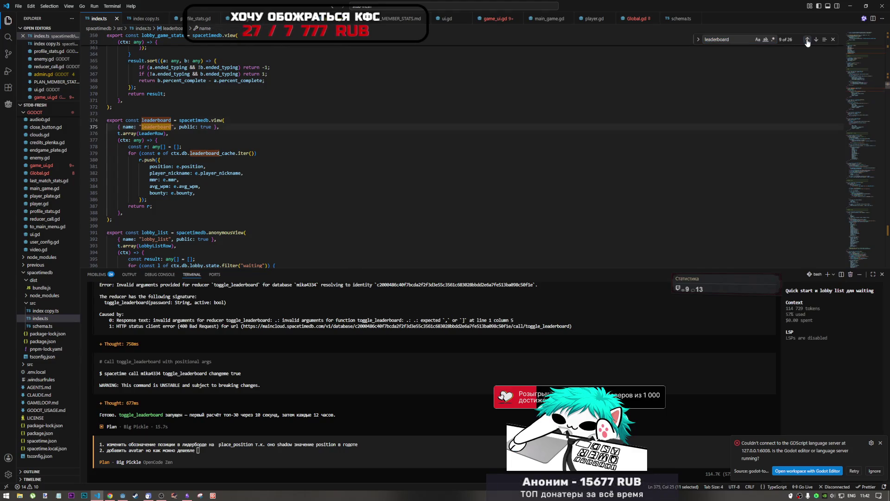
left_click(808, 40)
left_click(808, 41)
left_click(808, 41)
Step: Peek leaderboard_cache's definitions and locate its registration at line 317
key("F12")
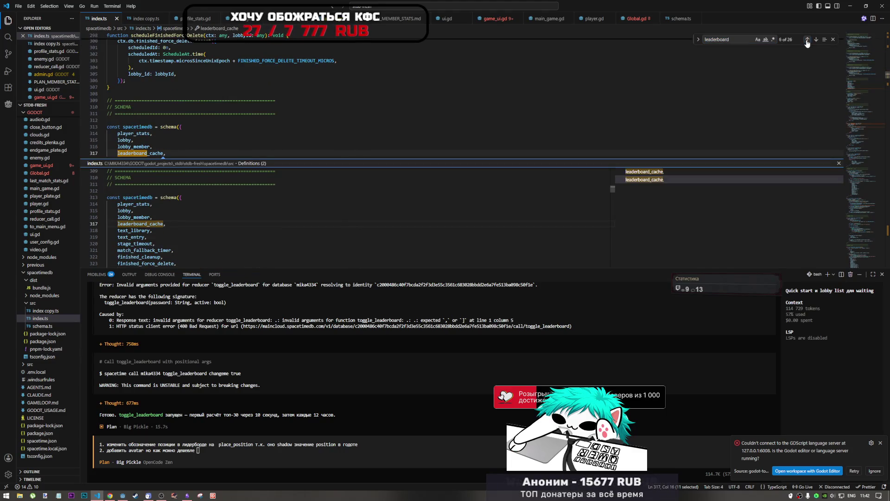
left_click(807, 40)
left_click(816, 39)
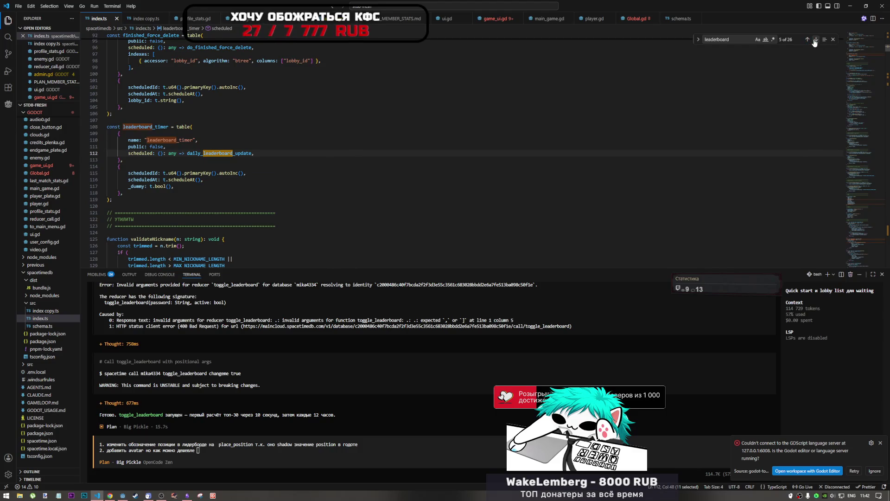
key("F12")
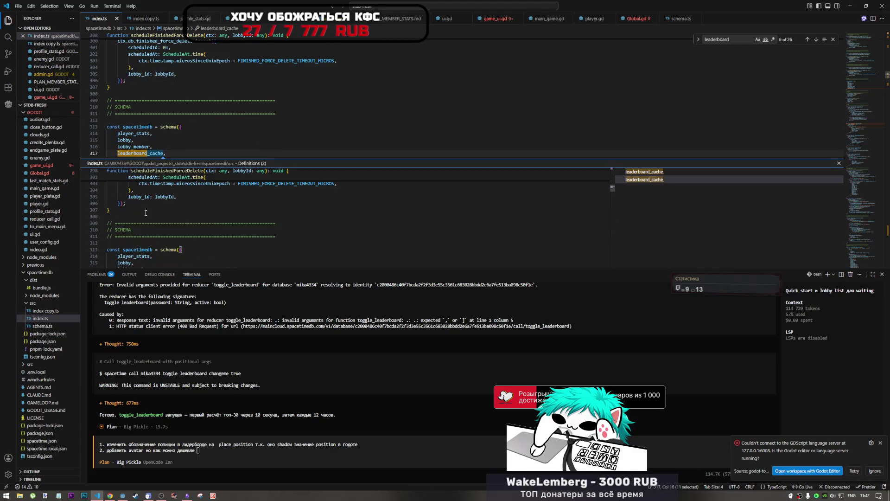
left_click(144, 153)
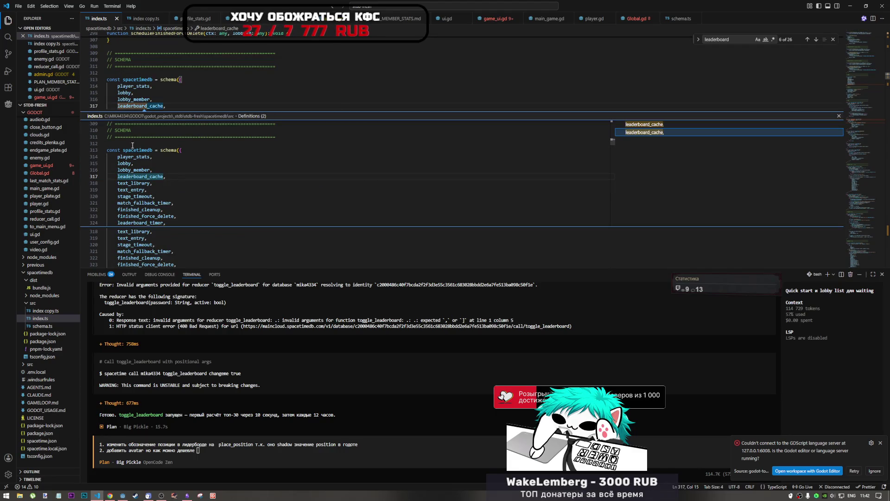
mouse_move(139, 177)
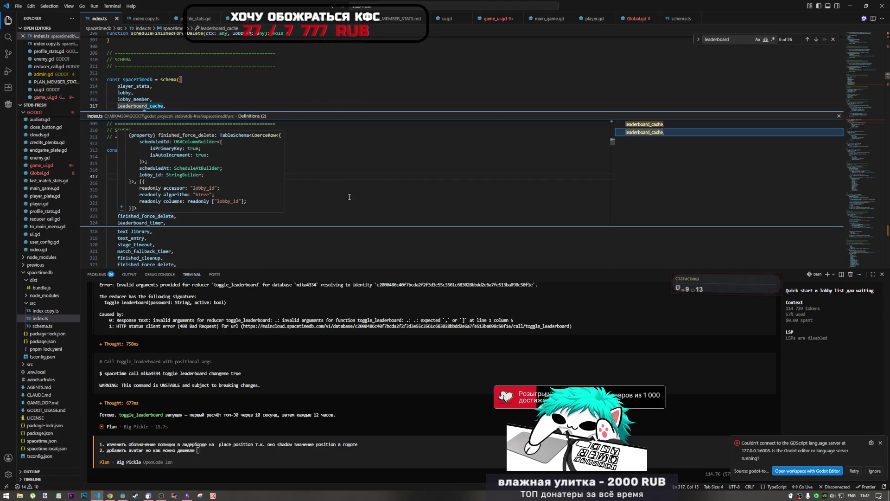
Step: Find the leaderboard_cache table in schema.ts and confirm position is a t.u32 column
left_click(681, 18)
scroll(149, 230, "down", 3)
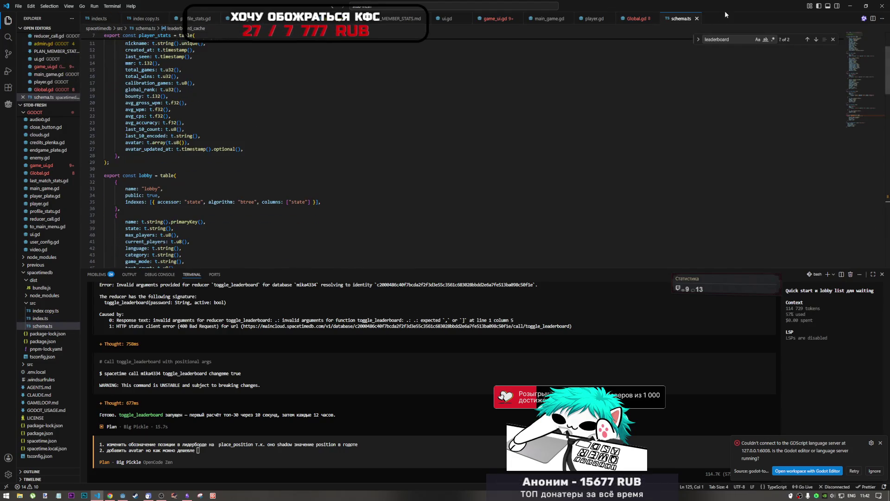
left_click(816, 39)
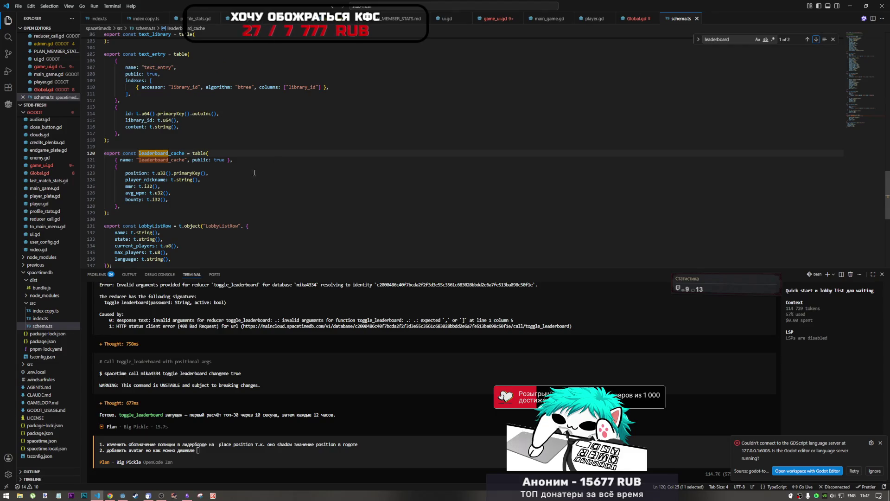
left_click(158, 174)
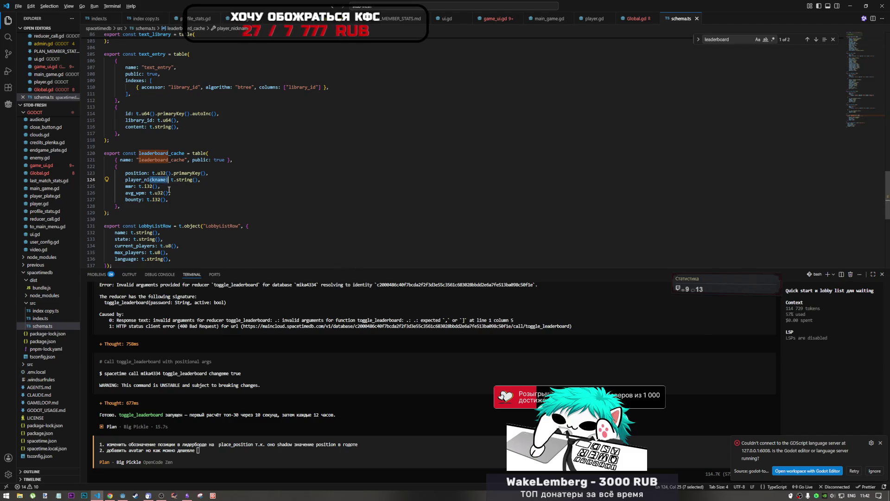
key("alt+Tab")
left_click(435, 110)
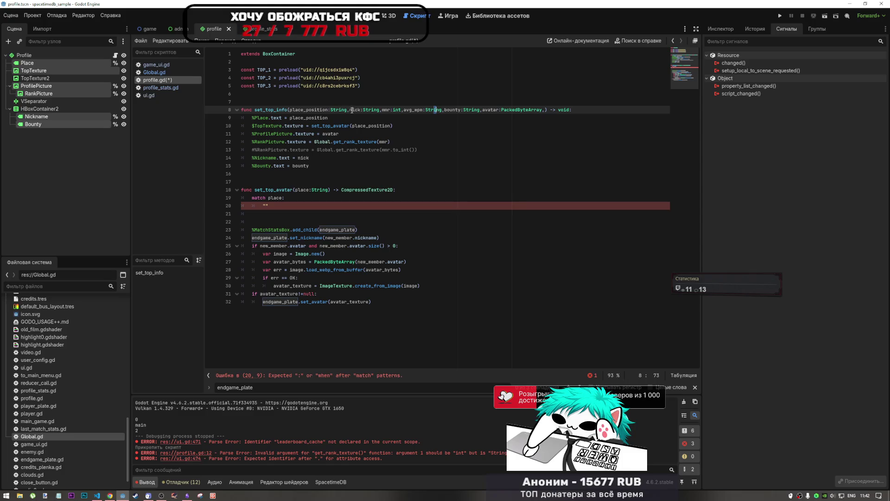
Step: Try retyping place_position as int with a str() wrapper, then undo those edits
left_click(330, 110)
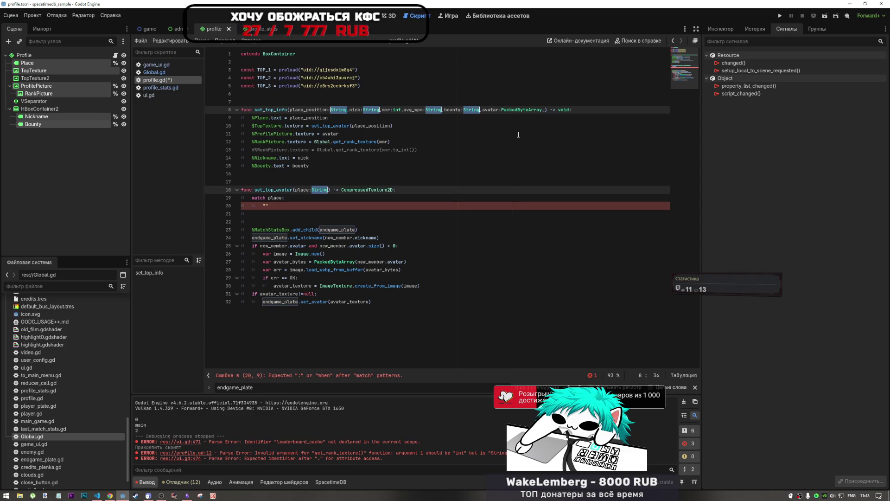
left_click(458, 143)
double_click(341, 110)
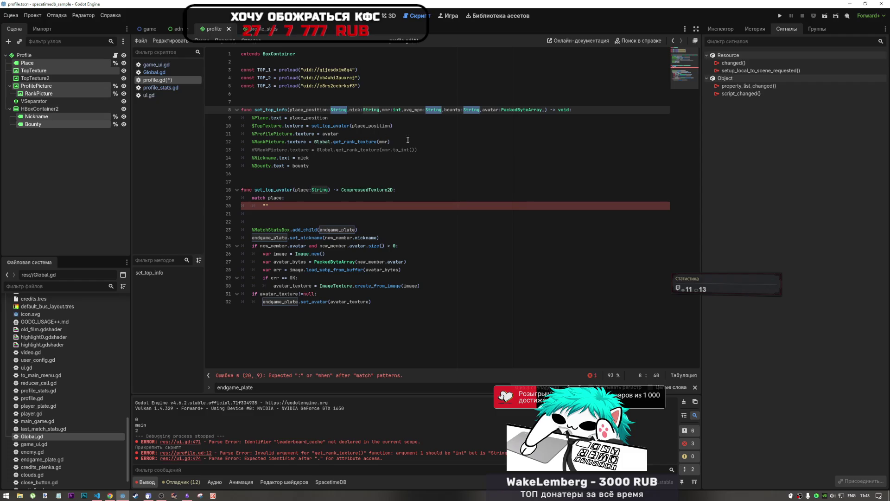
type("int")
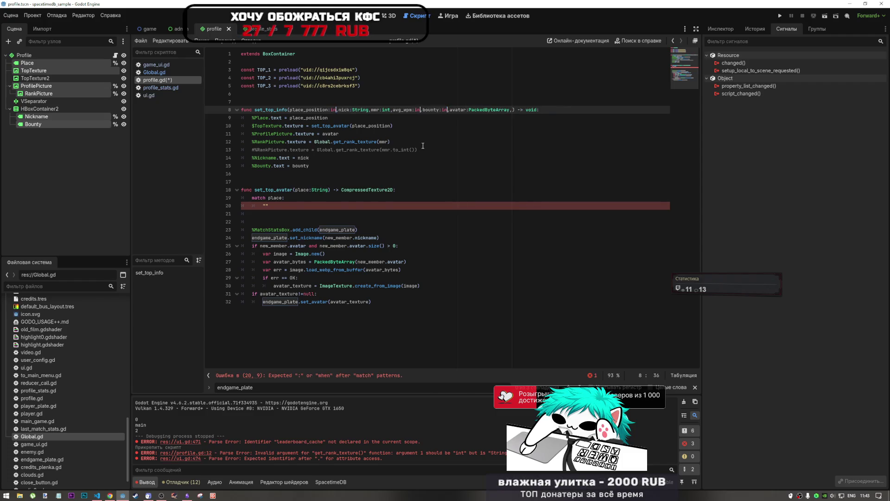
left_click(300, 142)
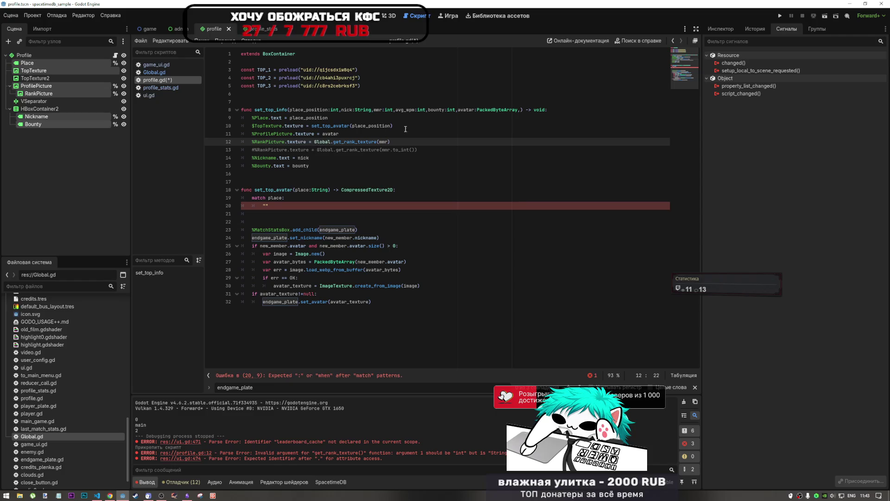
left_click(390, 110)
key("Down")
type("str")
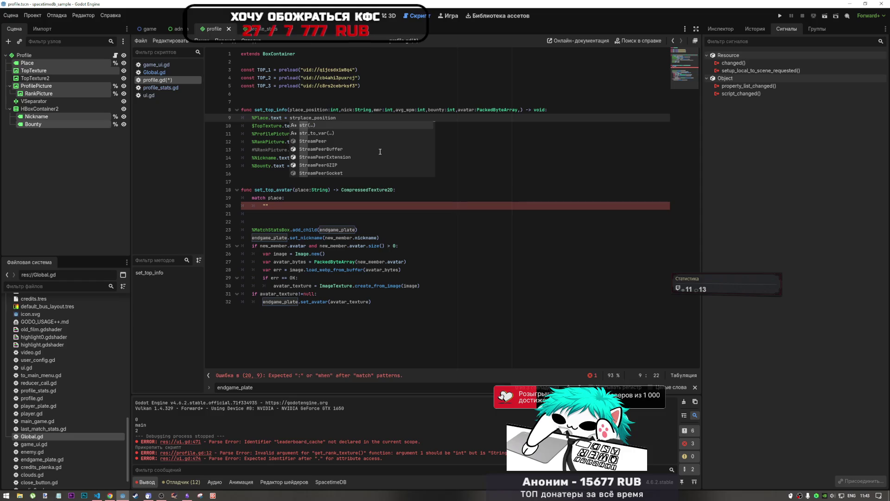
type("(")
left_click(370, 118)
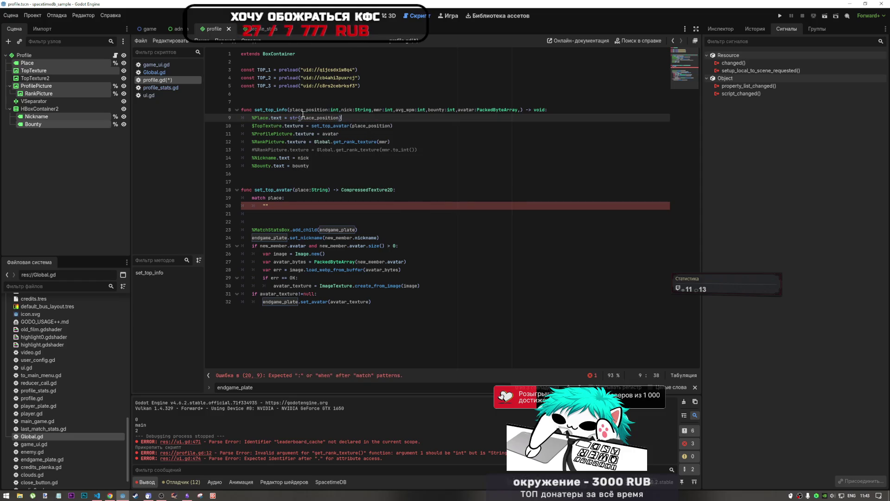
left_click_drag(300, 116, 290, 117)
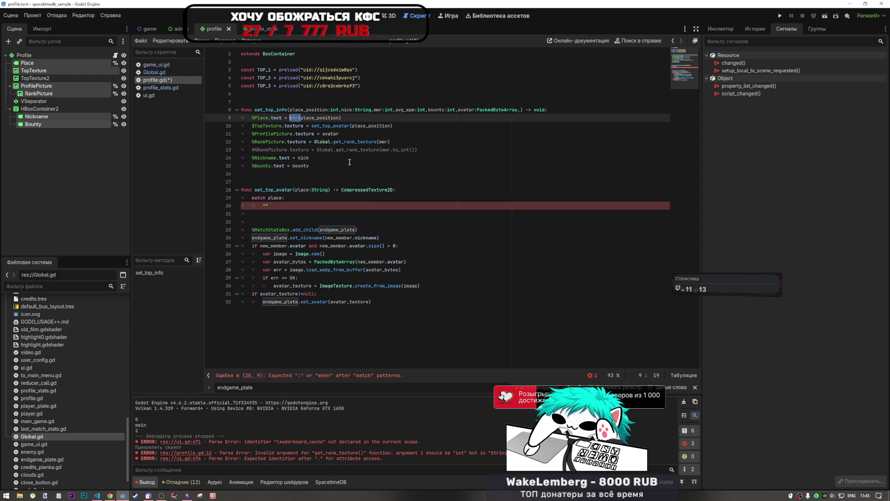
key("ctrl+z")
key("ctrl+z")
key("ctrl+z")
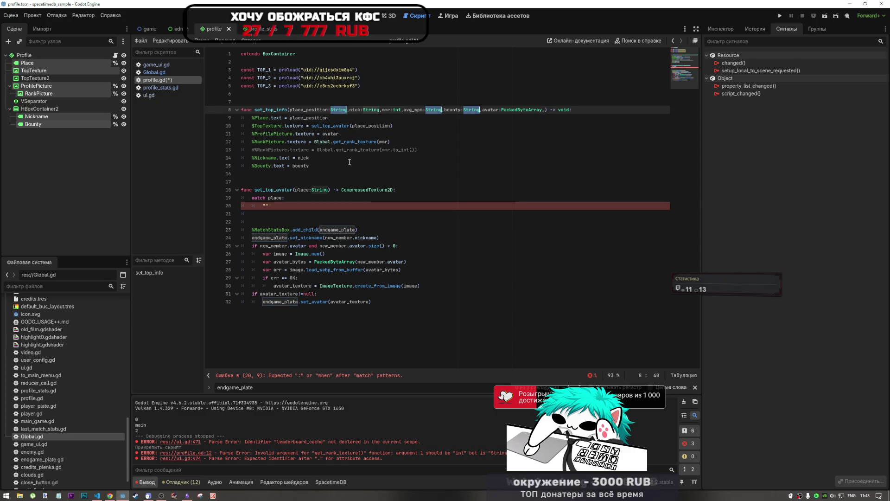
Step: Save profile.gd and bring up the SpacetimeDB leaderboard_cache table in Chrome
key("ctrl+s")
left_click(349, 163)
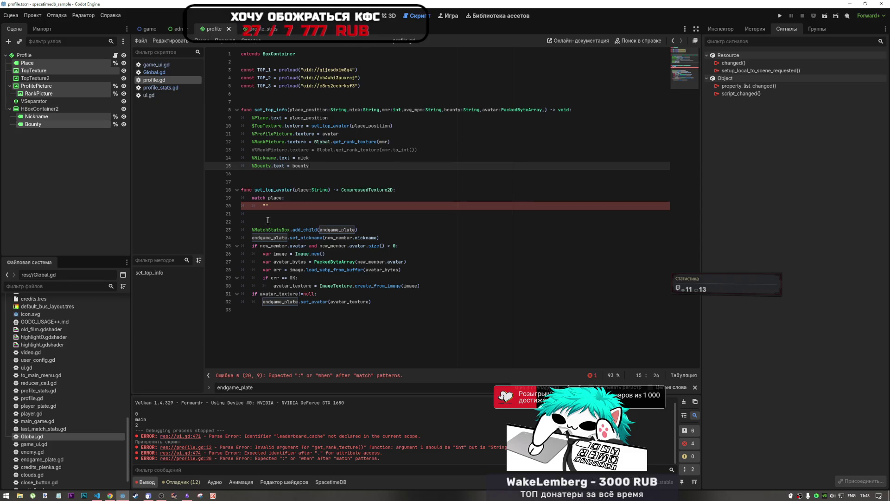
left_click(109, 495)
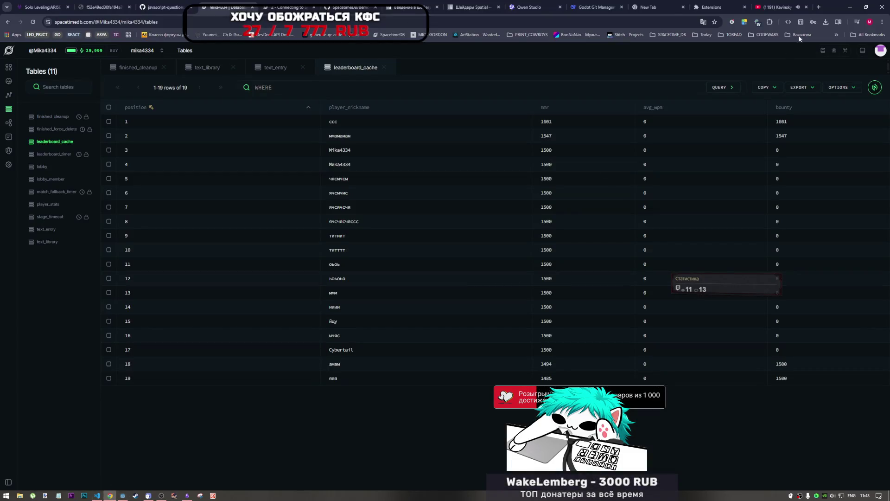
Step: Leave the dashboard through the YouTube tab and VS Code, ending back at profile.gd in Godot
left_click(774, 7)
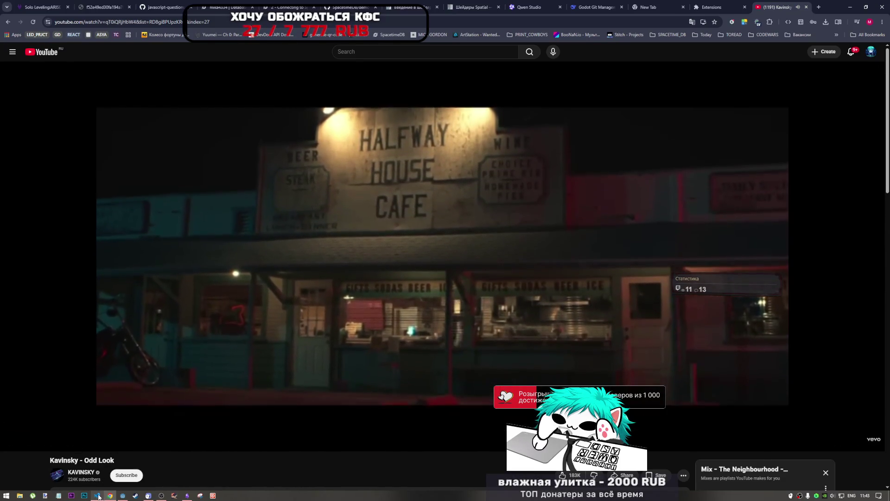
left_click(98, 495)
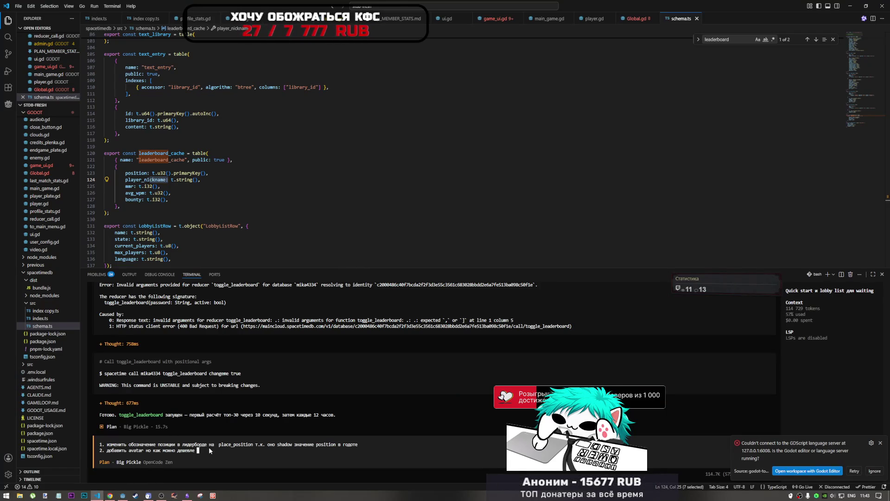
left_click(119, 496)
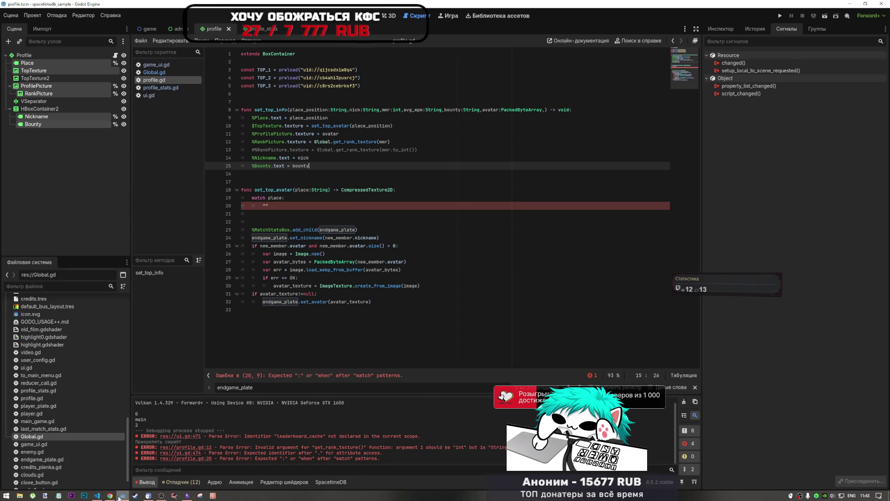
Step: Write a "0": match case, duplicate it twice, and add a '_: return null' default
left_click(278, 222)
left_click(278, 206)
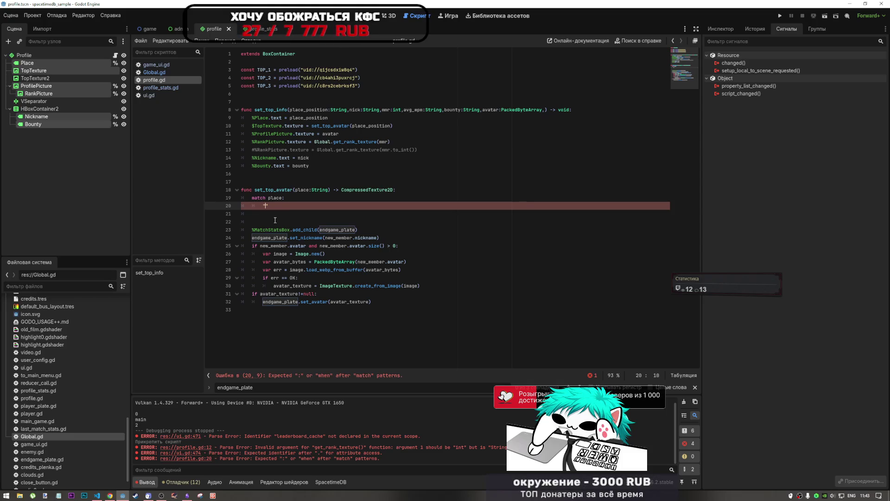
type("1\":")
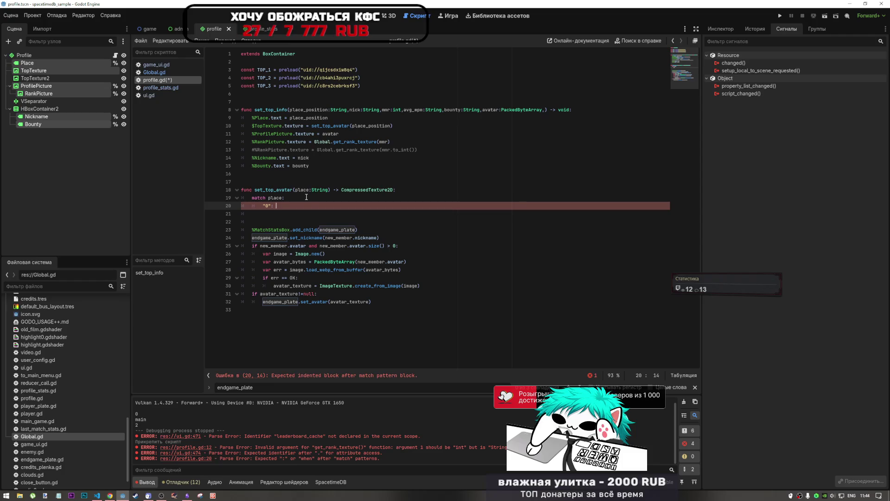
left_click(263, 206, "shift")
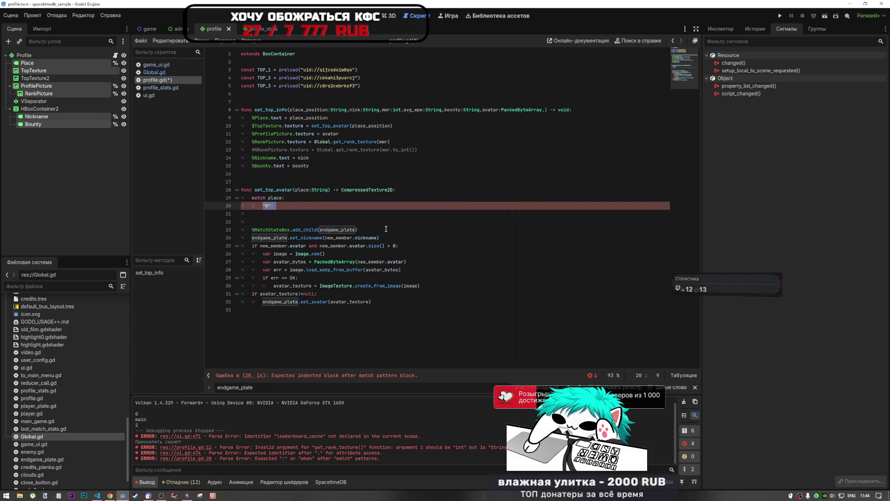
key("End")
key("Return")
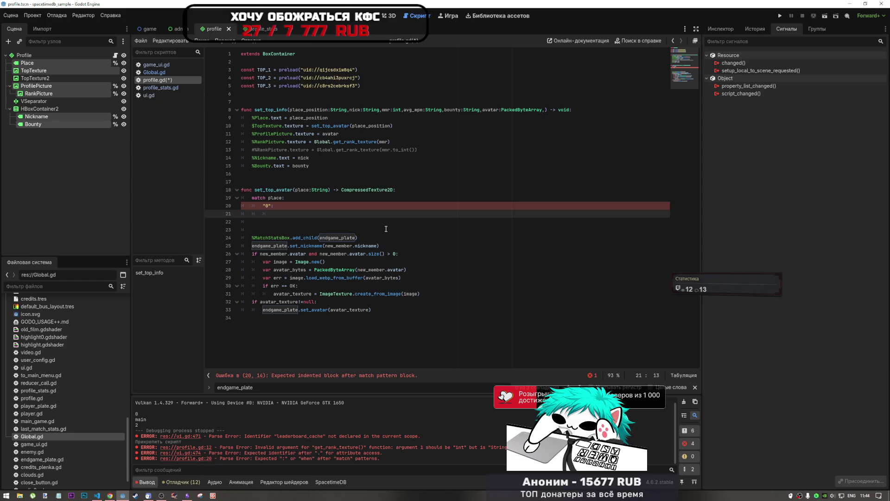
type("\"0\":")
key("Return")
key("BackSpace")
type("\"0\":")
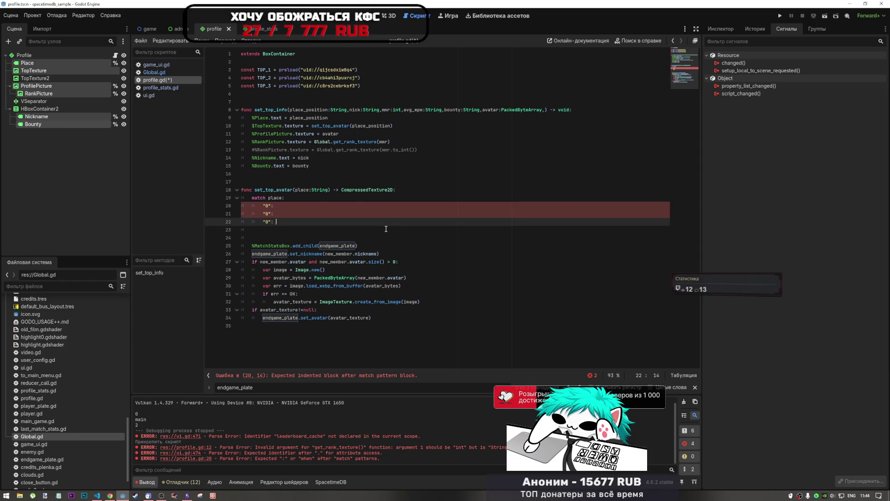
key("Return")
key("BackSpace")
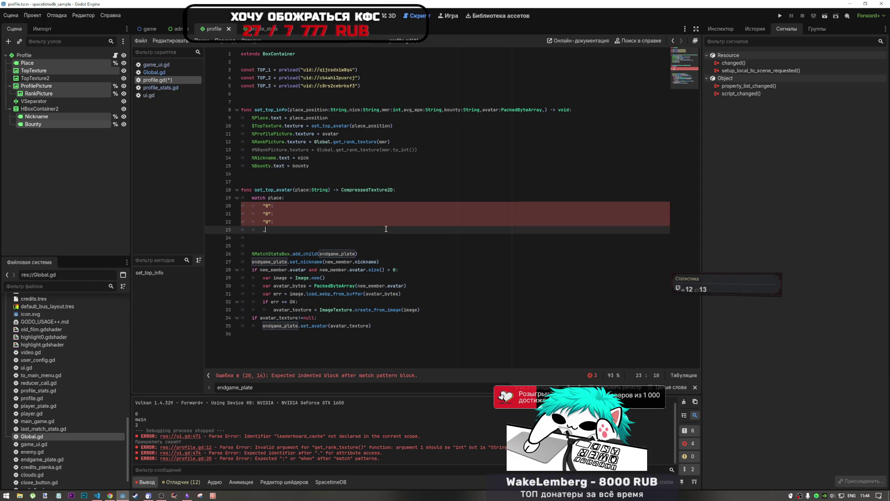
type("_: return")
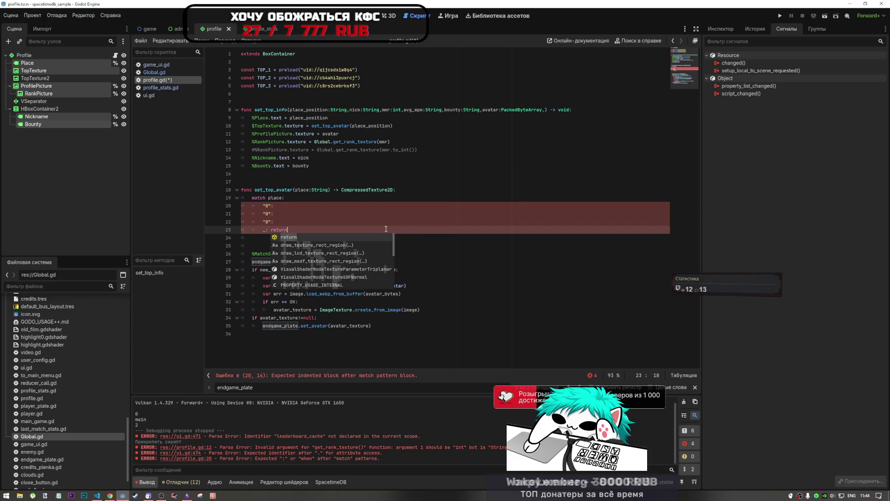
key("Escape")
type(" null")
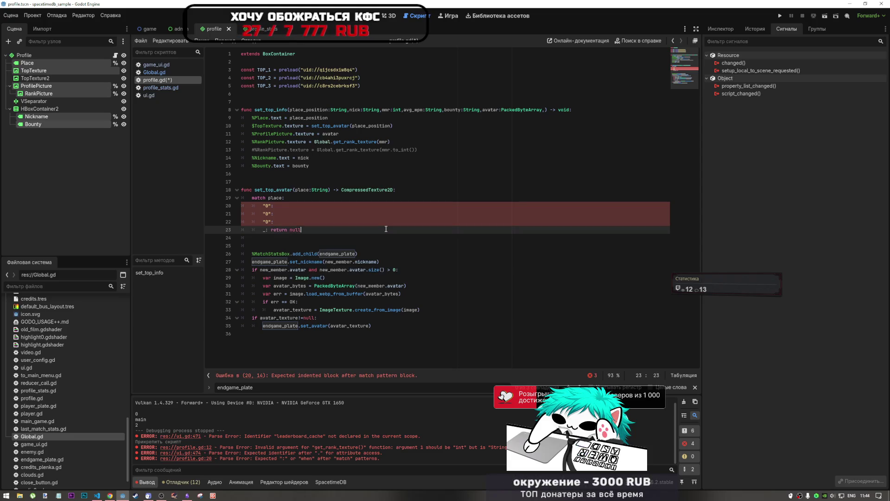
Step: Change the copied case values to "1" and "2", then view get_rank_texture in Global.gd
left_click(305, 220)
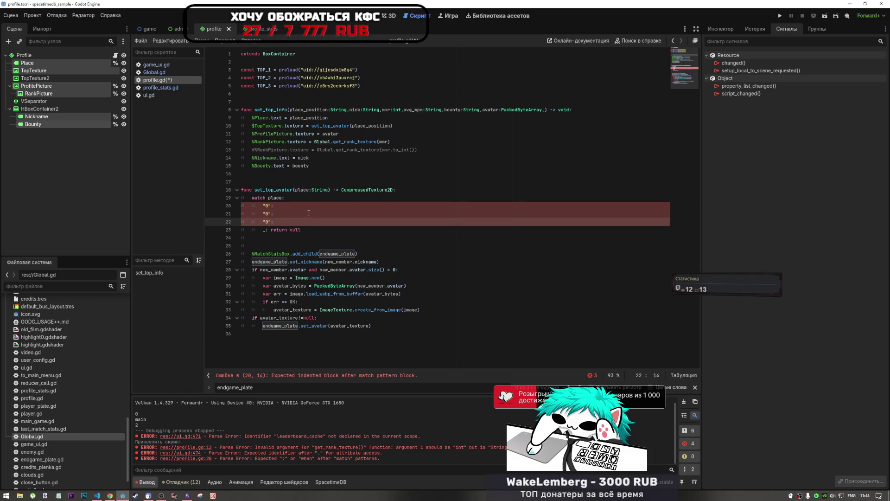
left_click(302, 209)
left_click(307, 213)
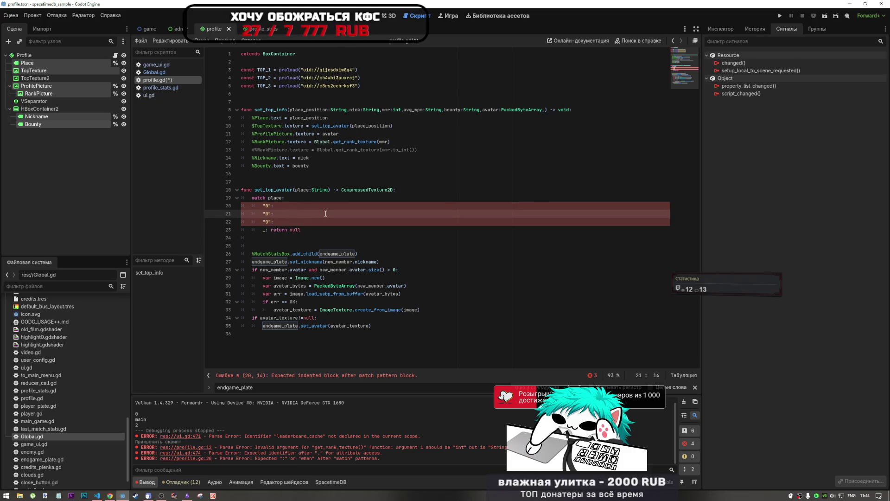
double_click(267, 213)
type("1")
left_click(266, 222)
double_click(267, 221)
type("2")
left_click(306, 206)
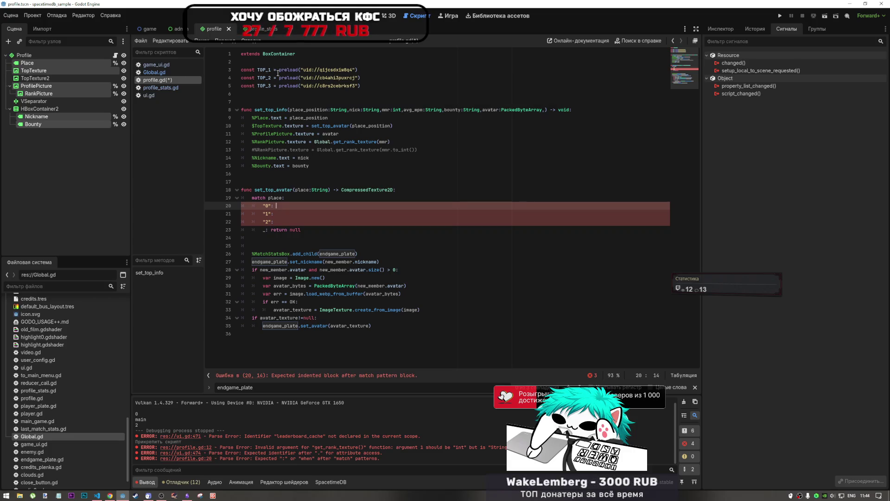
left_click(153, 73)
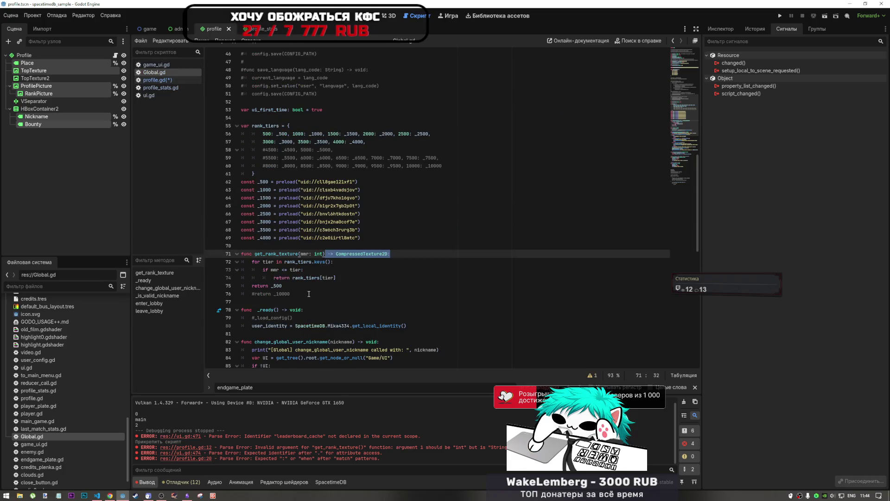
Step: Review the _500 default in Global.gd's get_rank_texture, glance at game_ui.gd, then reopen profile.gd
scroll(307, 291, "down", 2)
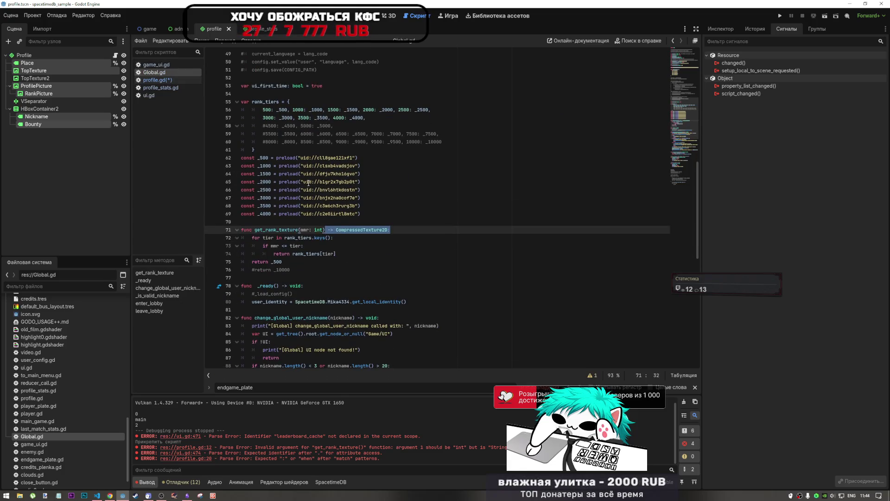
double_click(284, 261)
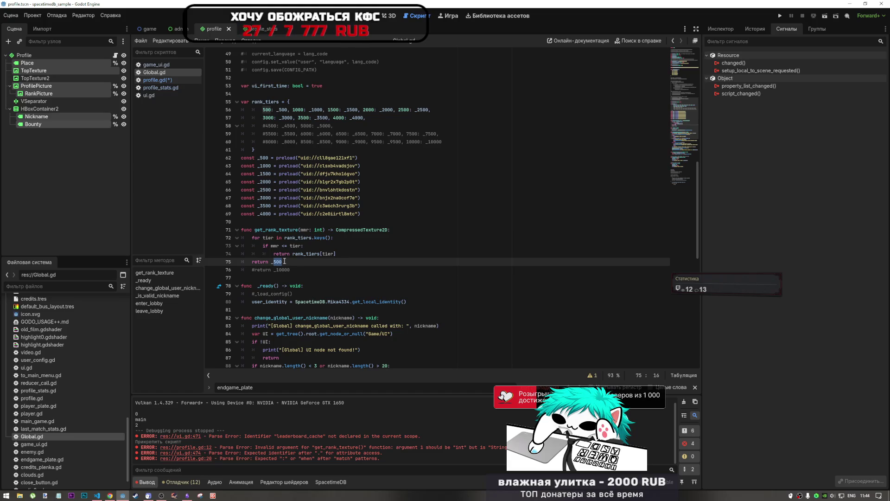
left_click(158, 66)
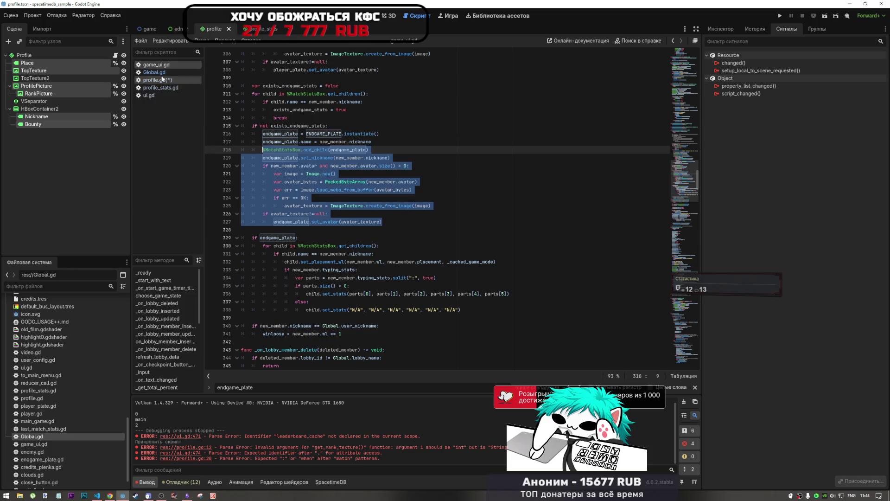
left_click(155, 73)
left_click(154, 80)
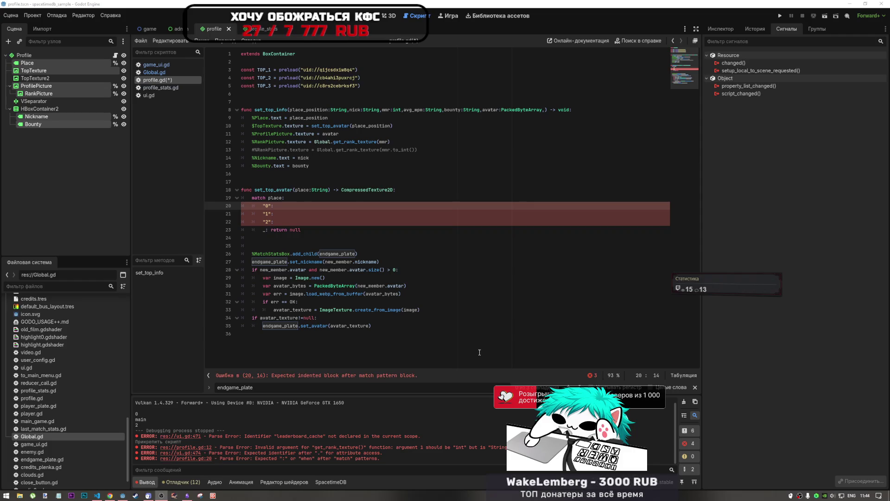
Step: Make the "0" case in set_top_avatar's match return TOP_1
left_click(489, 299)
left_click(298, 216)
left_click(288, 203)
type("return")
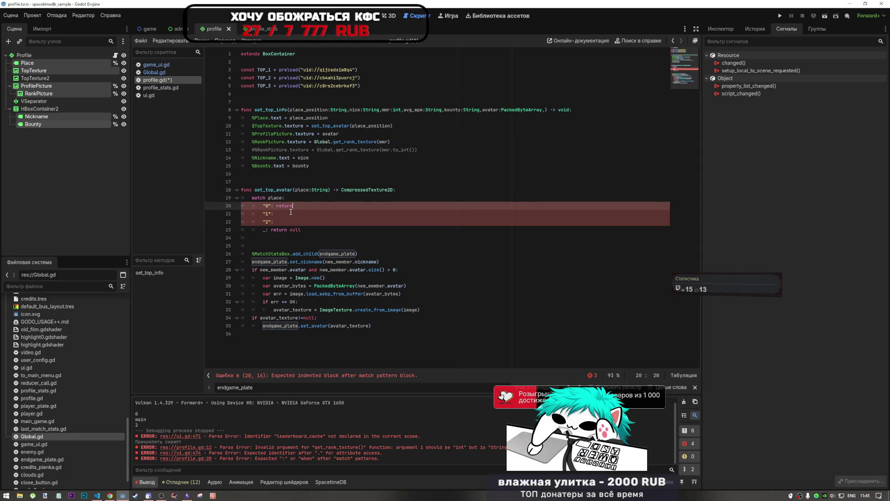
left_click(260, 70)
left_click_drag(260, 70, 257, 70)
key("ctrl+c")
left_click(301, 207)
key("ctrl+v")
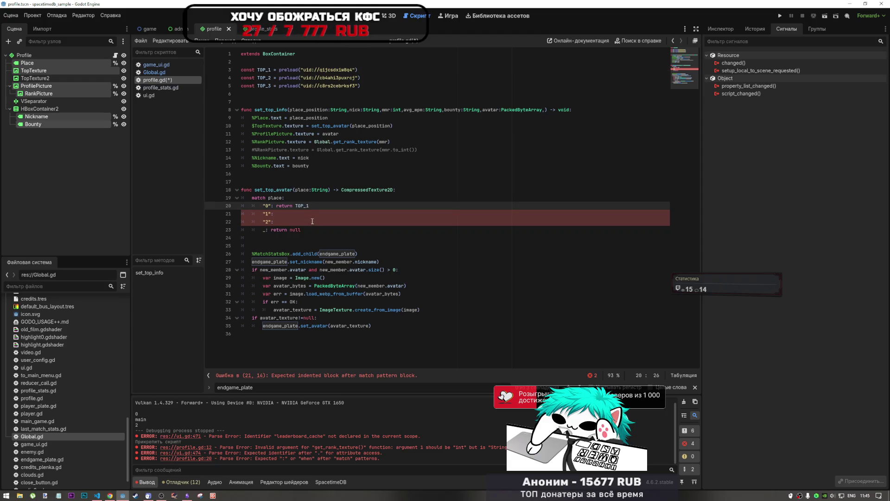
Step: Copy that return line to the "1" and "2" cases, changing them to TOP_2 and TOP_3
left_click_drag(313, 207, 277, 207)
key("ctrl+c")
key("Down")
key("ctrl+v")
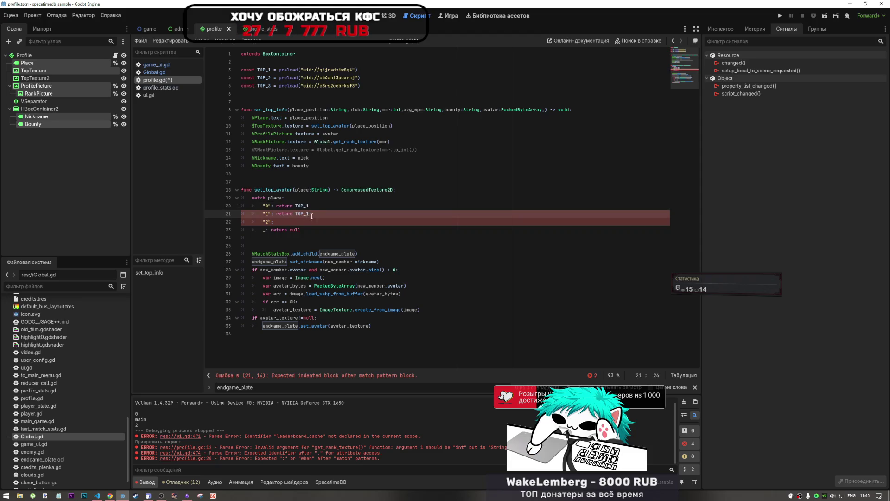
key("BackSpace")
type("2")
left_click(292, 223)
key("ctrl+v")
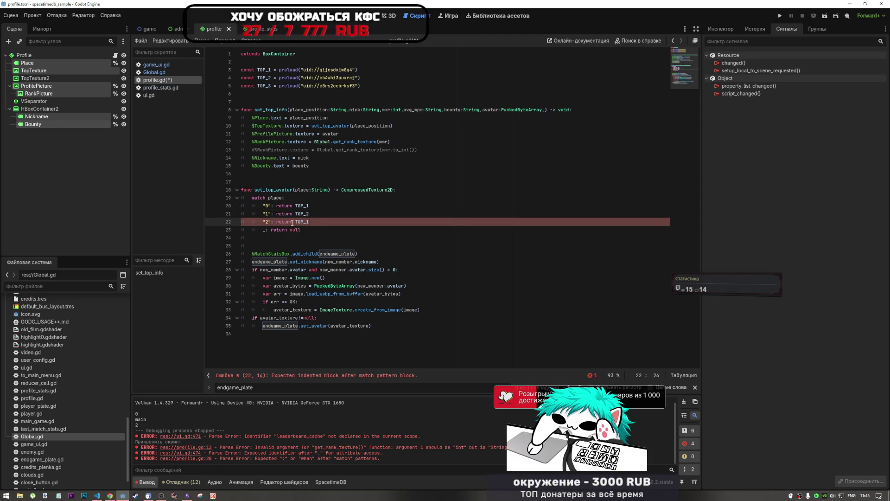
key("BackSpace")
left_click(317, 234)
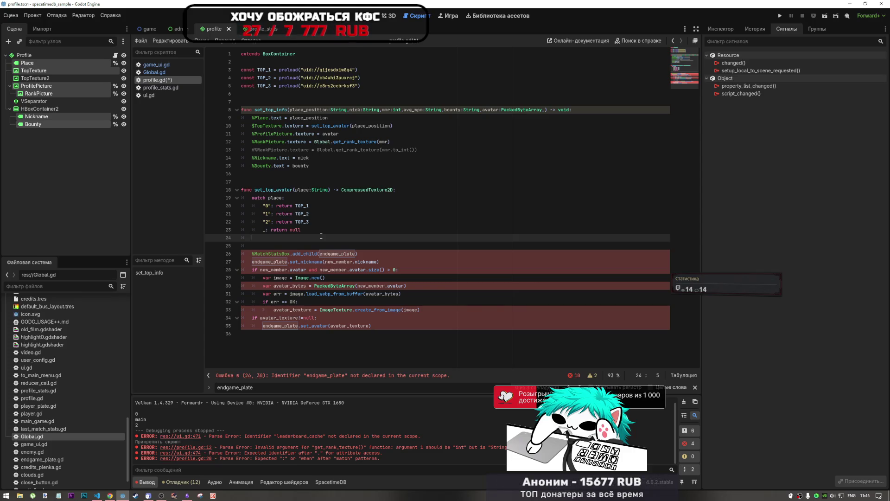
Step: Remove the match block from set_top_avatar and open a blank line above the function
mouse_move(321, 236)
left_mouse_down()
mouse_move(297, 230)
mouse_move(260, 239)
mouse_move(252, 198)
left_mouse_up()
key("BackSpace")
key("Up")
key("Up")
key("Up")
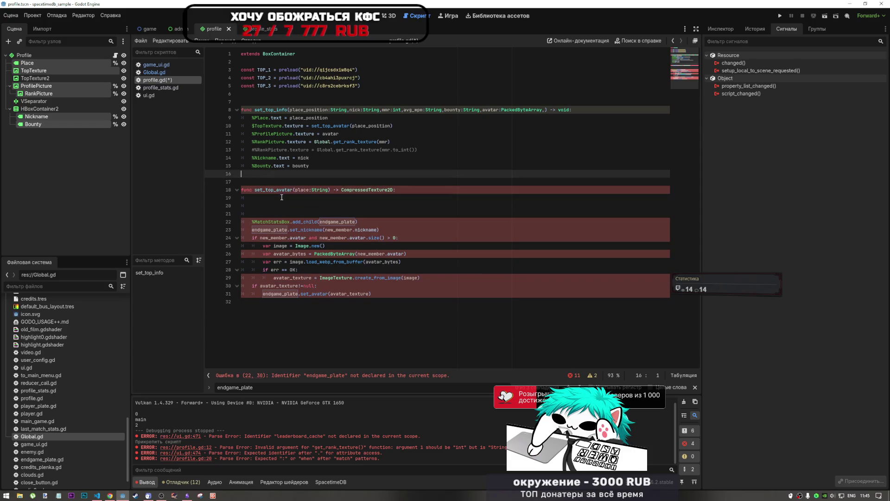
key("Return")
key("Return")
key("Up")
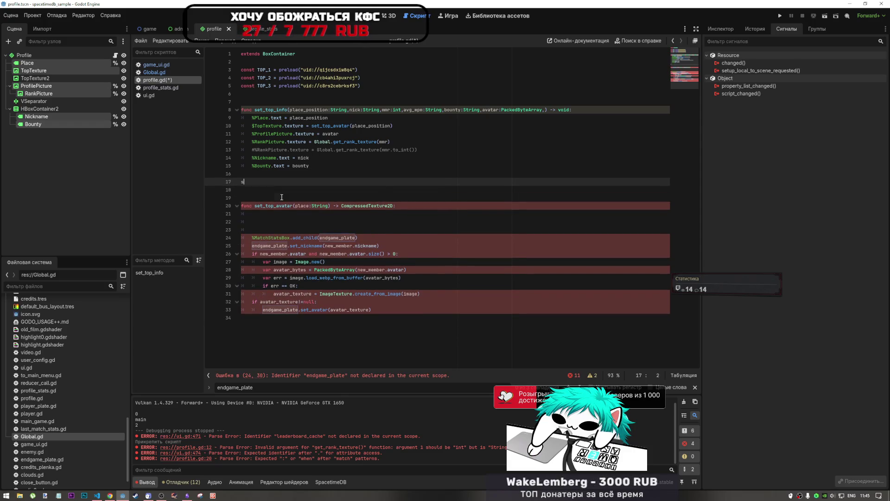
Step: Write func set_top_texture() with the match place block pasted as its body
type("set")
key("BackSpace")
key("BackSpace")
key("BackSpace")
type("func set")
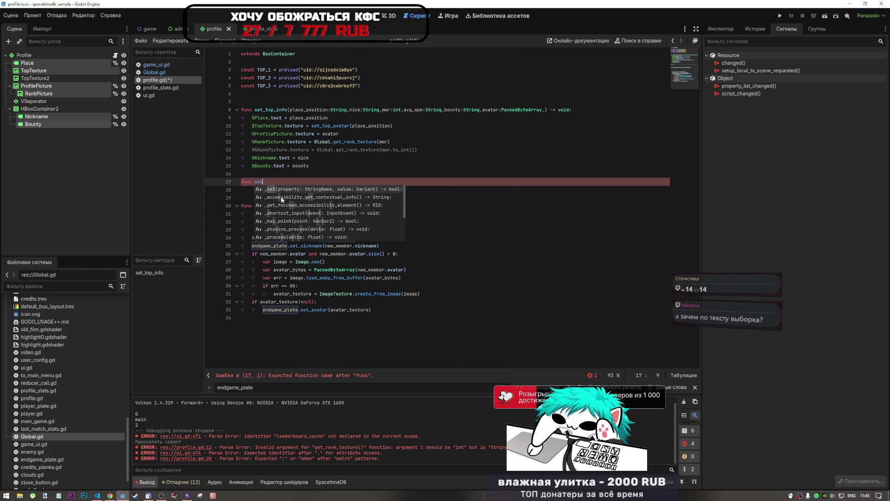
type(")")
type("_")
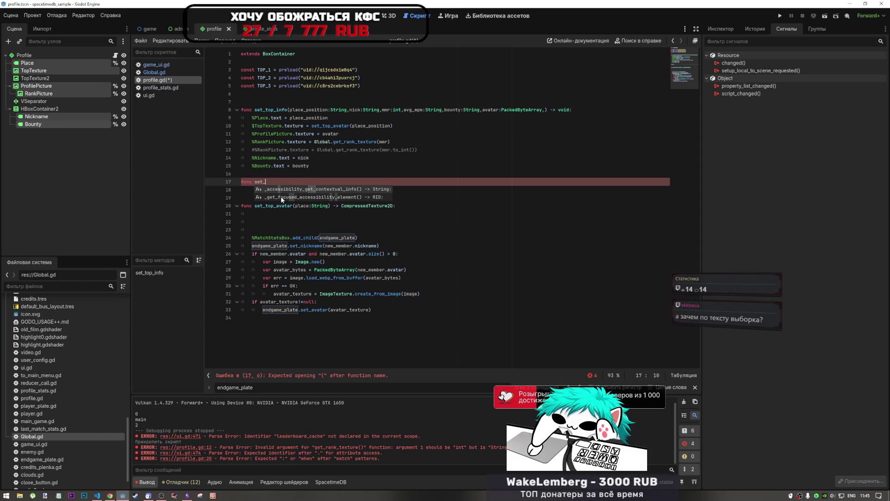
type("t")
key("BackSpace")
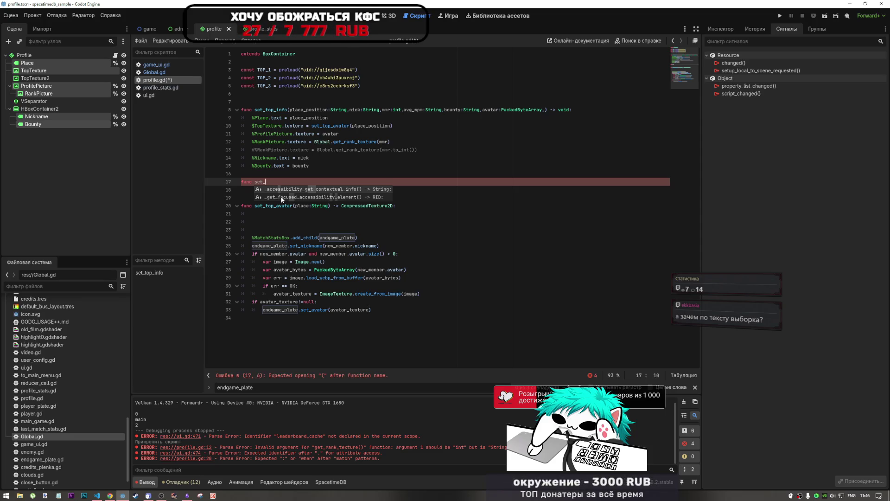
type("top_")
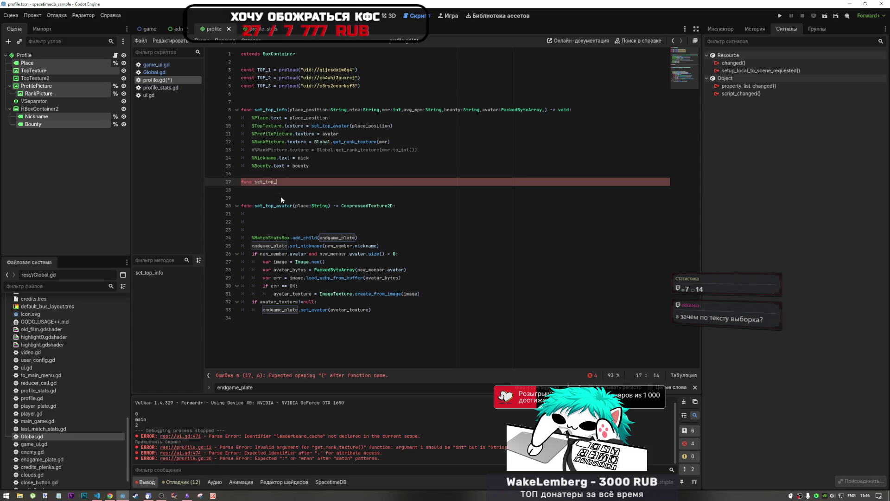
type("r")
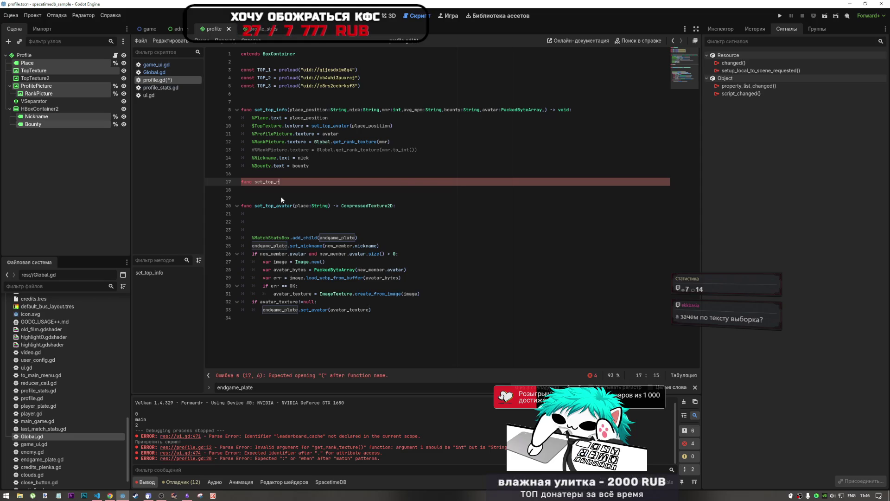
key("BackSpace")
type("te")
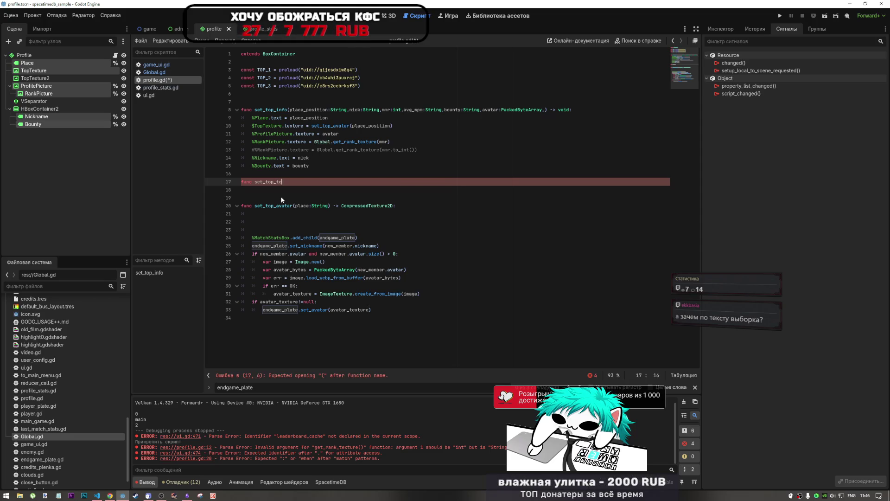
type("xture()")
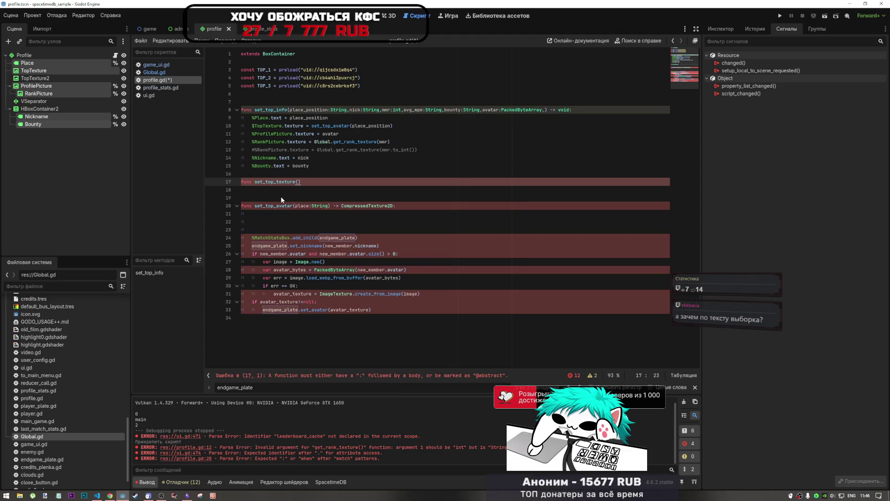
key("Return")
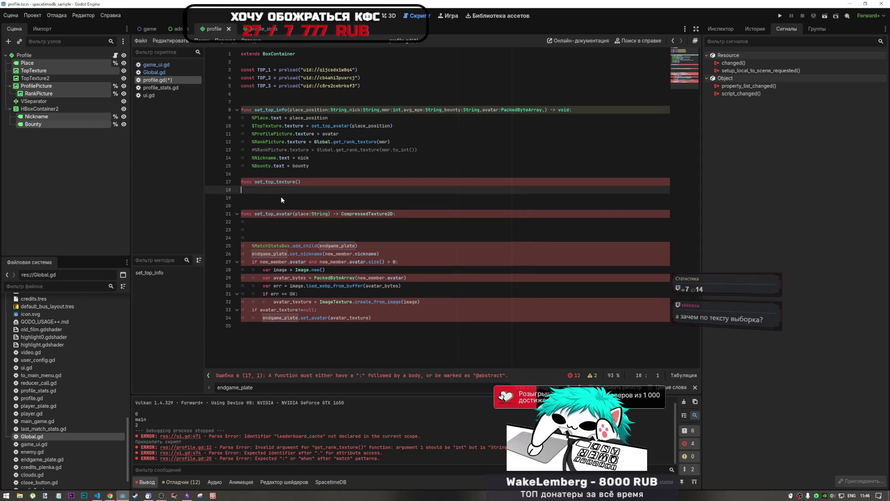
key("ctrl+v")
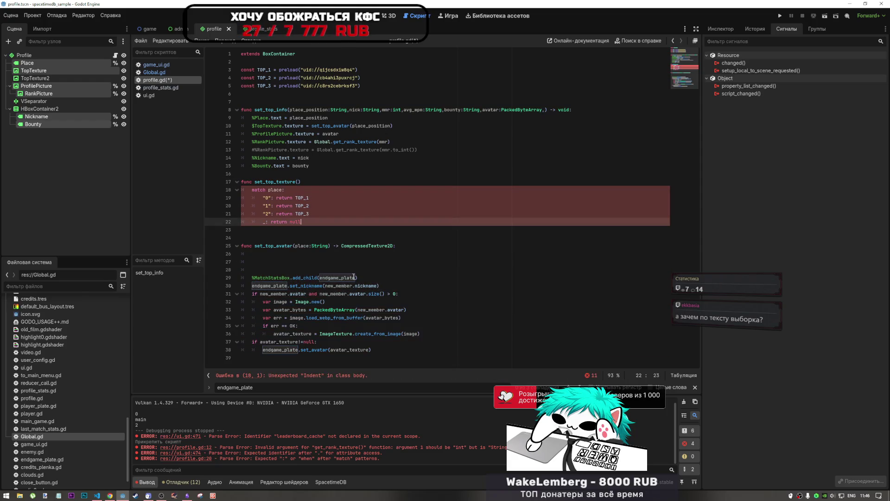
Step: Give set_top_texture the CompressedTexture2D return type copied from set_top_avatar
left_click(379, 246)
left_click_drag(397, 246, 327, 246)
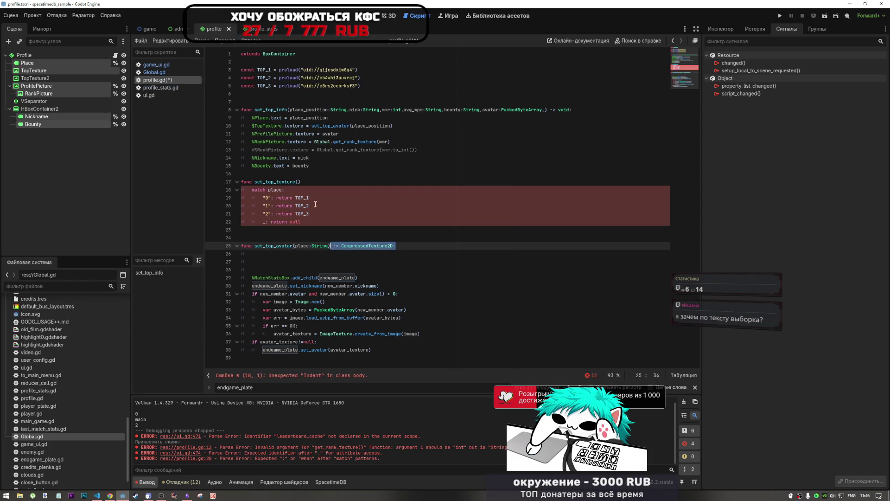
left_click(309, 181)
key("ctrl+v")
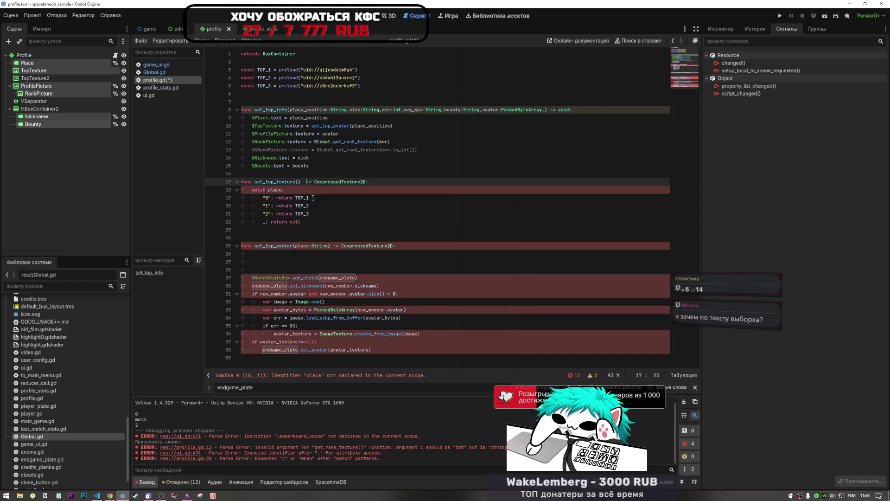
Step: Add the place:String parameter to set_top_texture, copied from set_top_avatar's signature
left_click(333, 245)
left_click(298, 189)
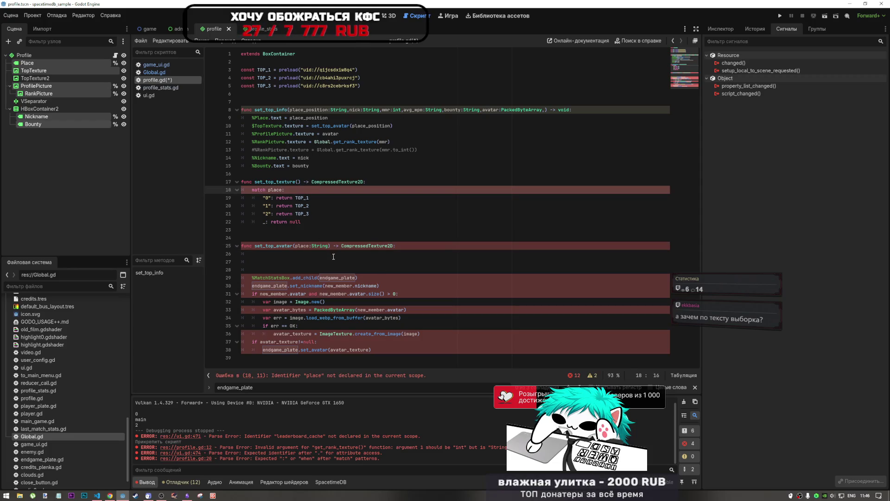
left_click_drag(328, 243, 293, 245)
left_click(298, 182)
key("ctrl+v")
left_click(320, 245)
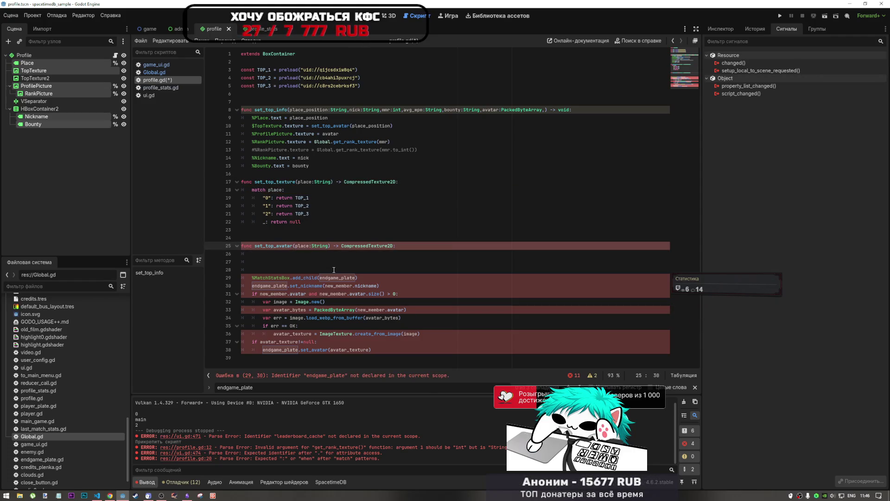
left_click(320, 253)
left_click(330, 246)
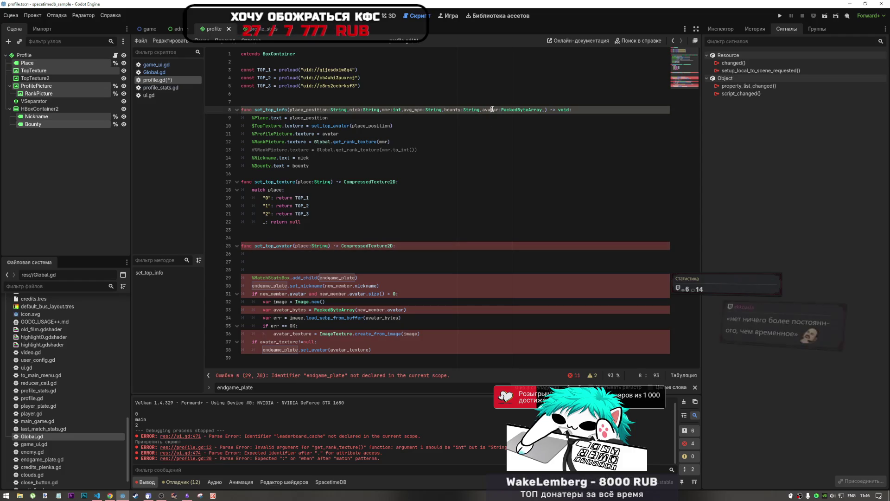
left_click(314, 246)
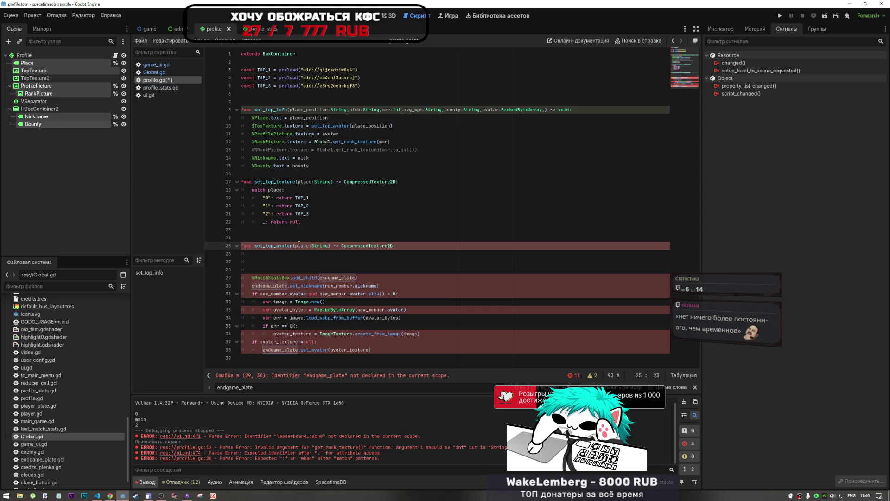
Step: Change set_top_avatar's parameter to avatar:PackedByteArray
double_click(299, 245)
type("avatar")
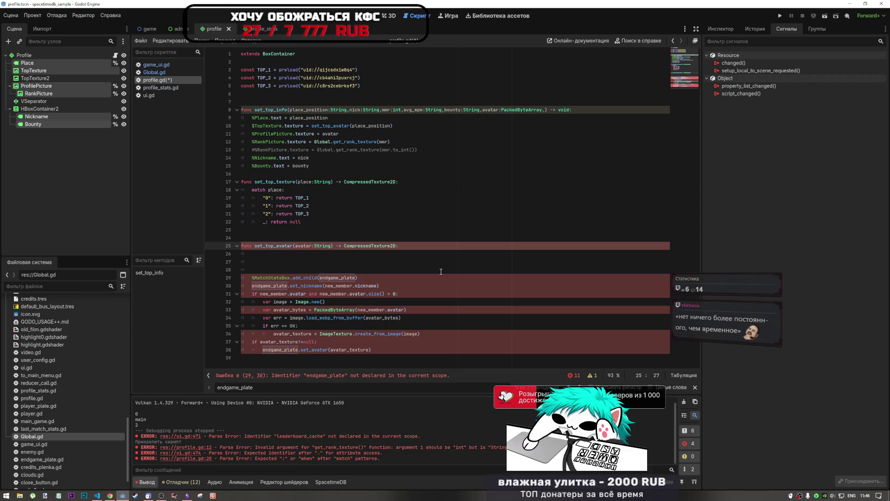
left_click(323, 247)
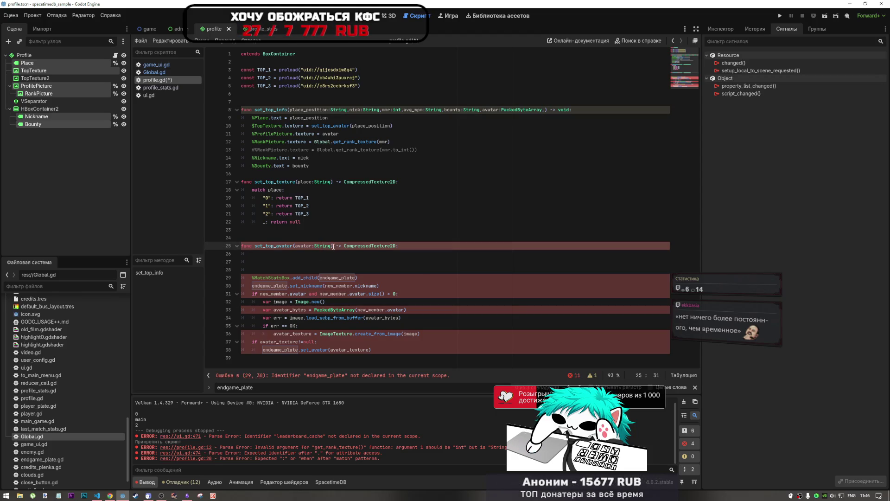
left_click_drag(331, 246, 312, 246)
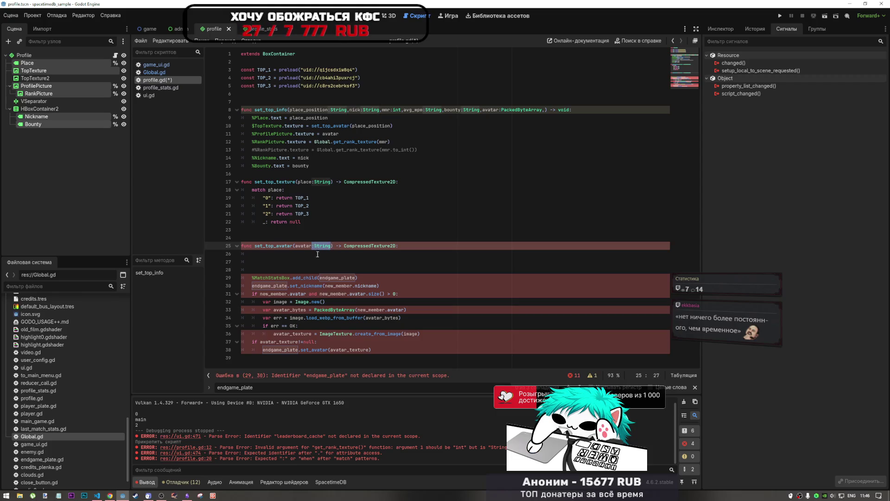
left_click(524, 111)
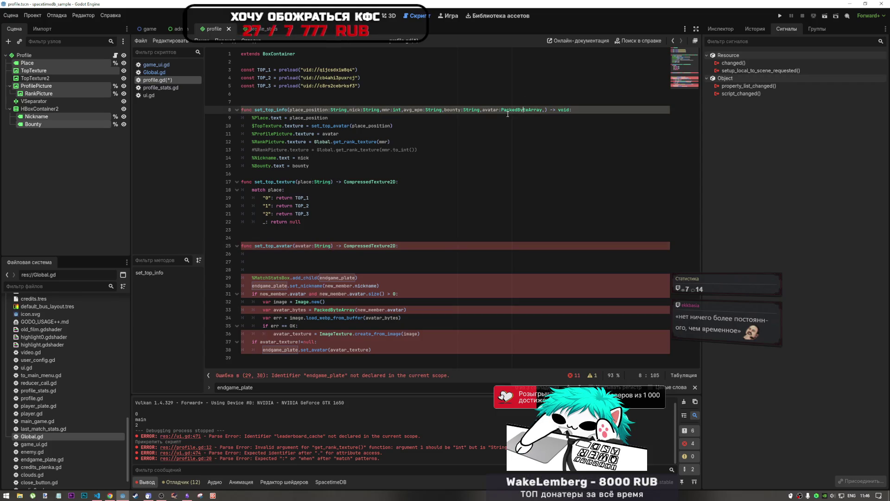
double_click(518, 111)
double_click(324, 245)
key("ctrl+v")
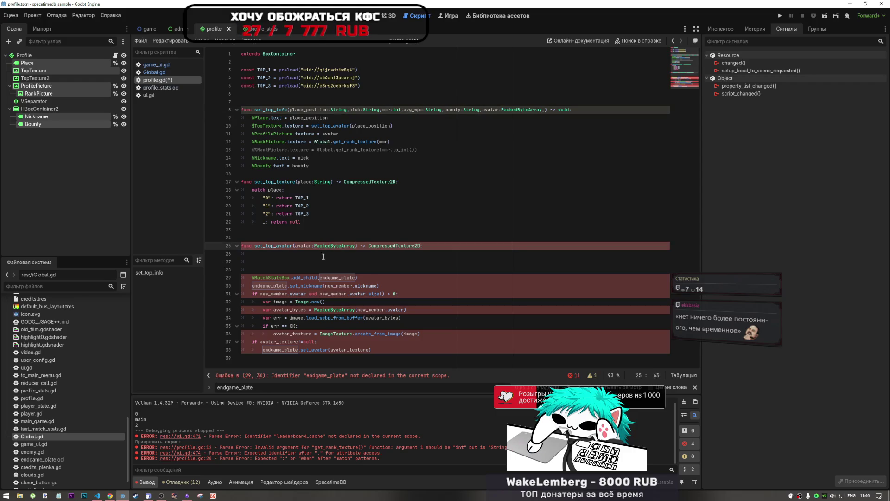
left_click(311, 247)
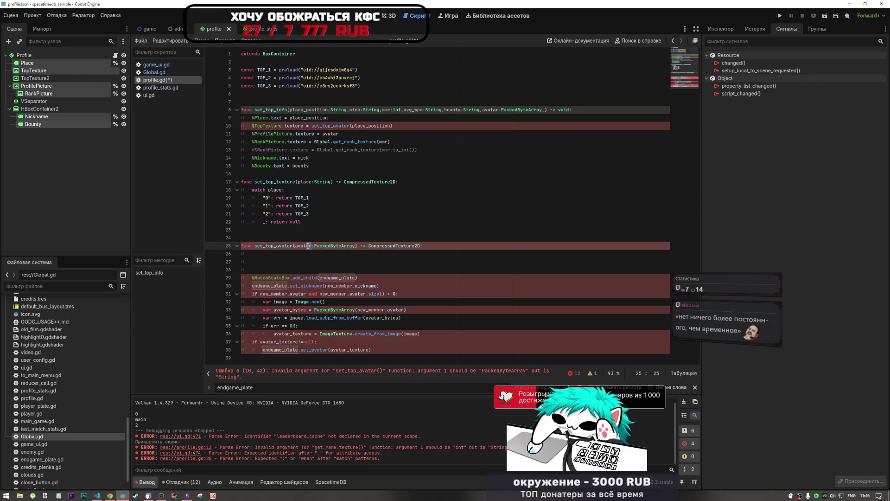
Step: Replace set_top_avatar's CompressedTexture2D return type with void
left_click(377, 134)
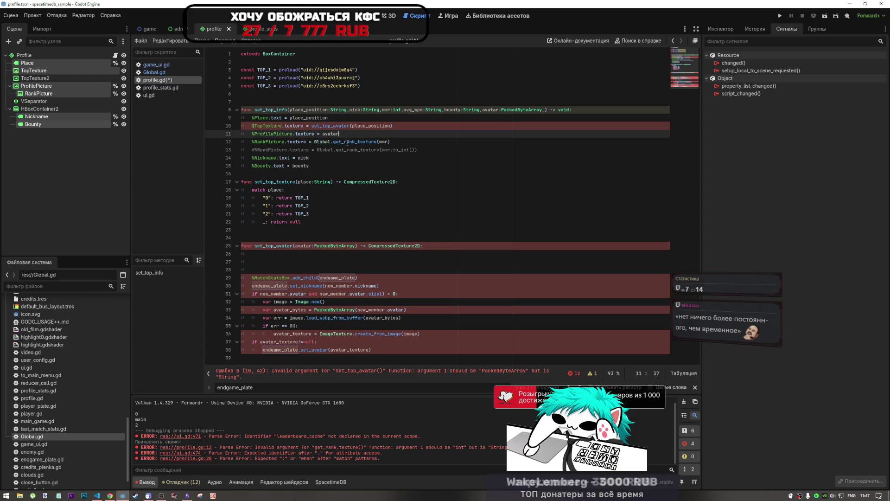
left_click_drag(272, 198, 262, 206)
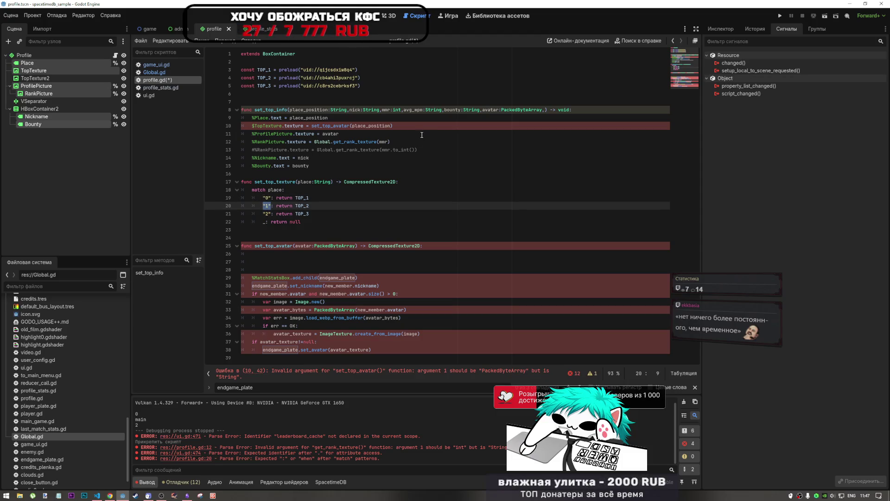
left_click(318, 141)
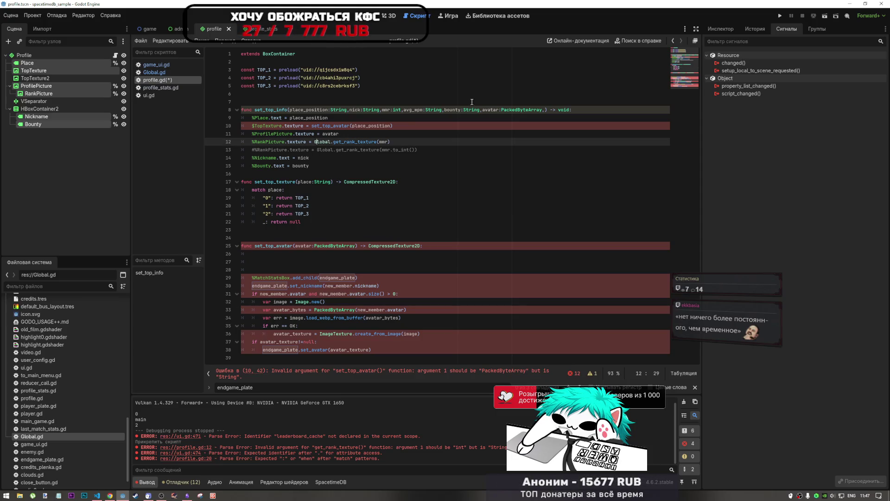
left_click(338, 166)
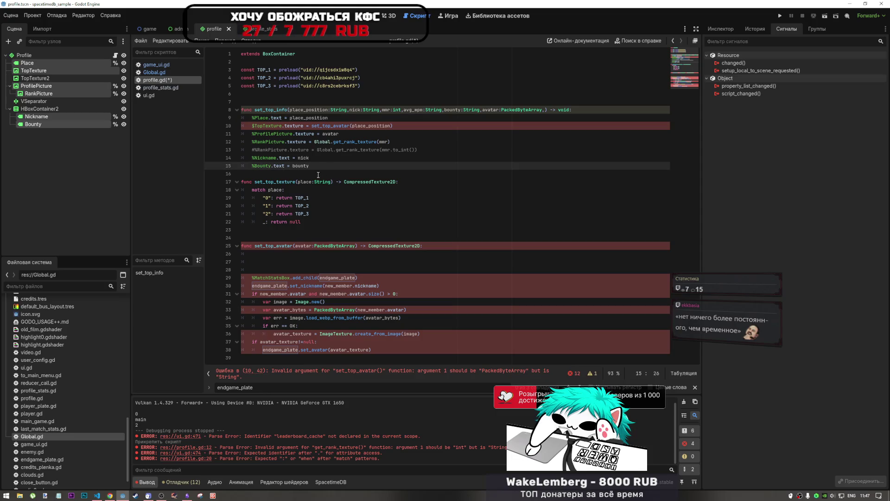
left_click(301, 222)
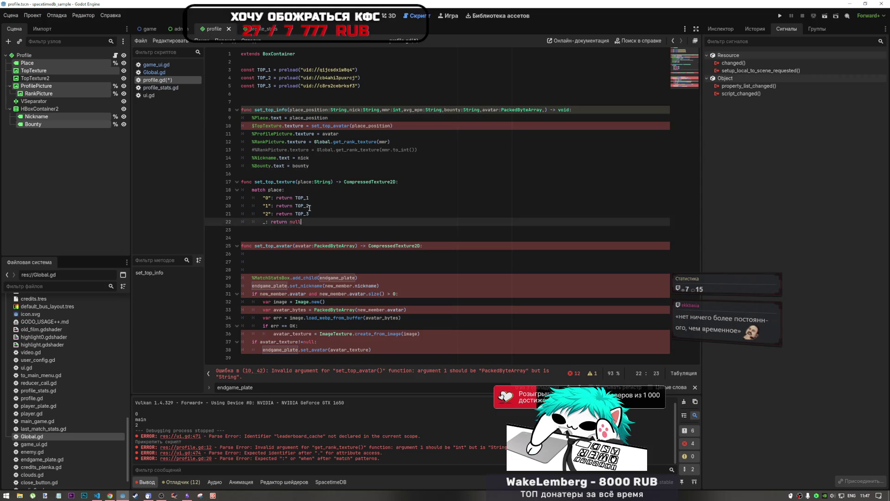
left_click(308, 251)
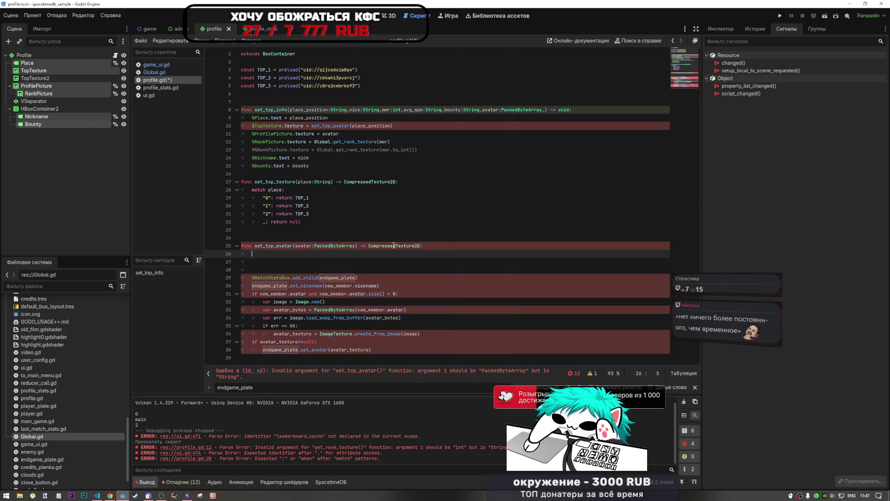
mouse_move(421, 246)
left_mouse_down()
mouse_move(367, 246)
mouse_move(374, 249)
left_mouse_up()
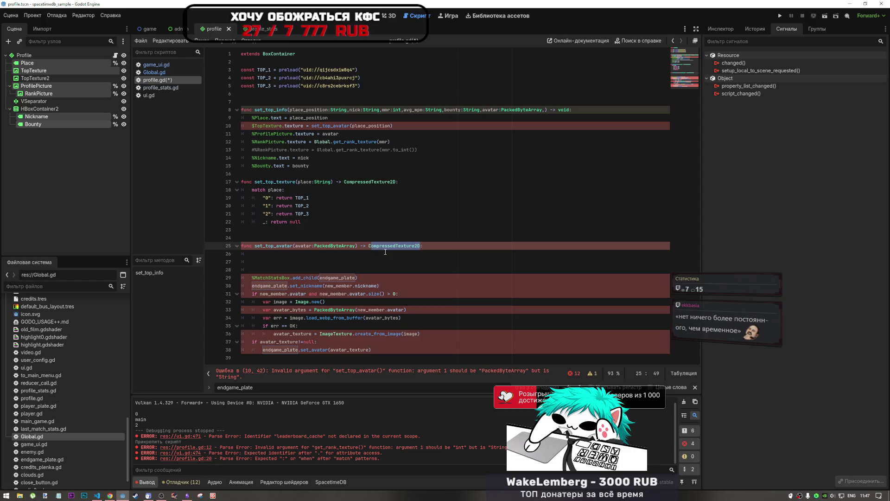
key("BackSpace")
type("d")
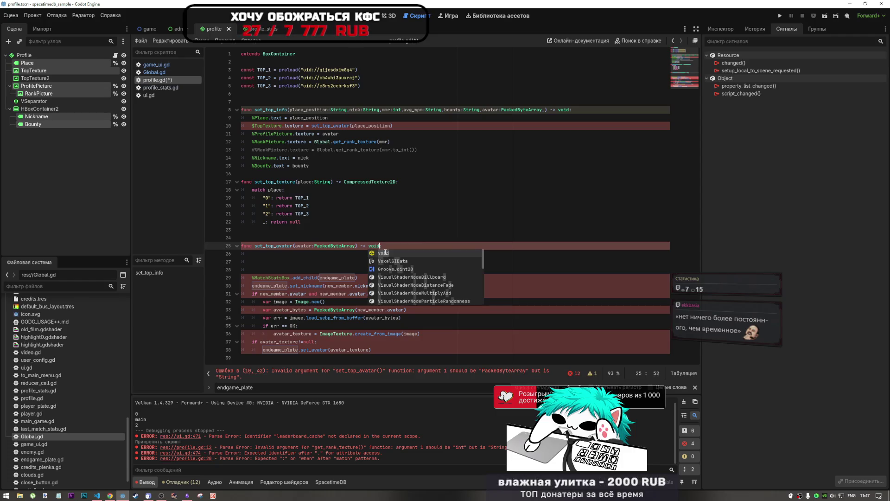
left_click(354, 254)
Step: Make line 10 in set_top_info call set_top_texture instead of set_top_avatar, and save profile.gd
left_click(323, 126)
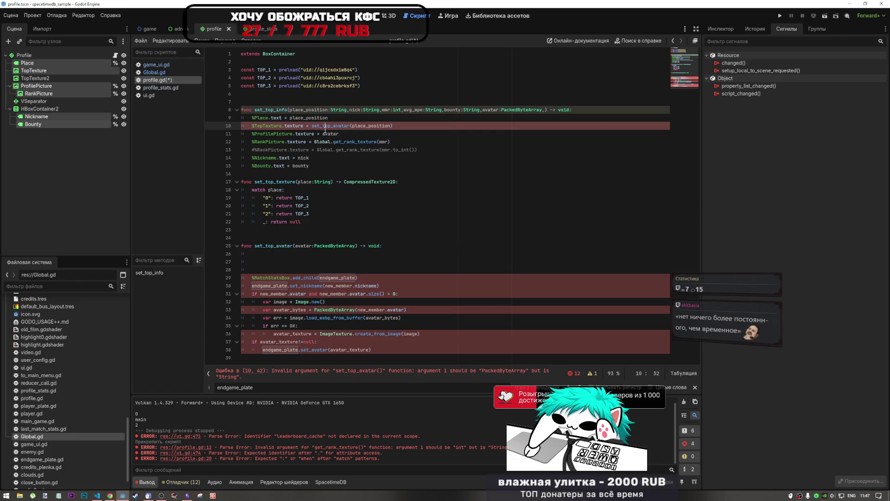
double_click(281, 181)
key("ctrl+c")
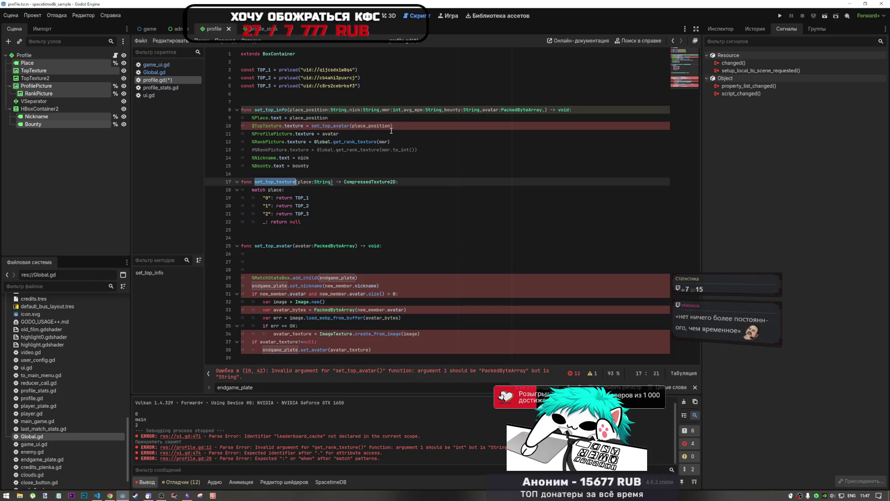
double_click(350, 126)
key("ctrl+v")
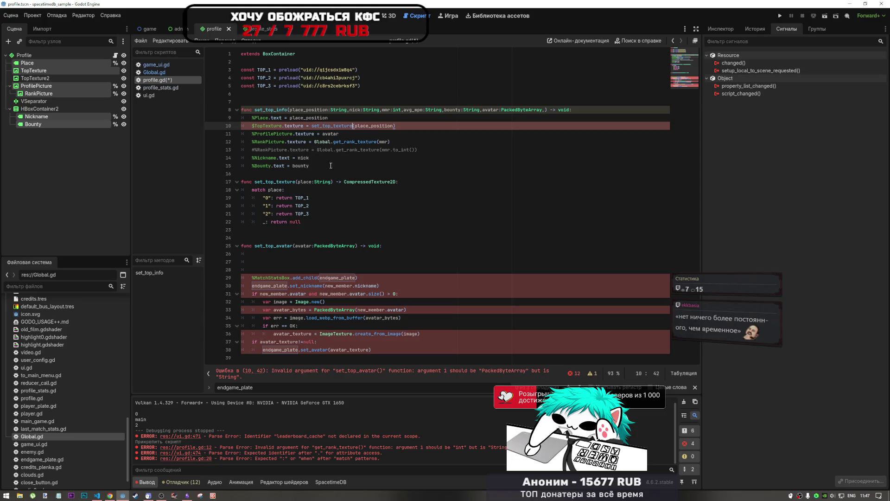
key("ctrl+s")
Step: Select the leftover code on lines 27–38 below set_top_avatar
left_click(352, 254)
left_click(372, 349)
left_click(253, 263, "shift")
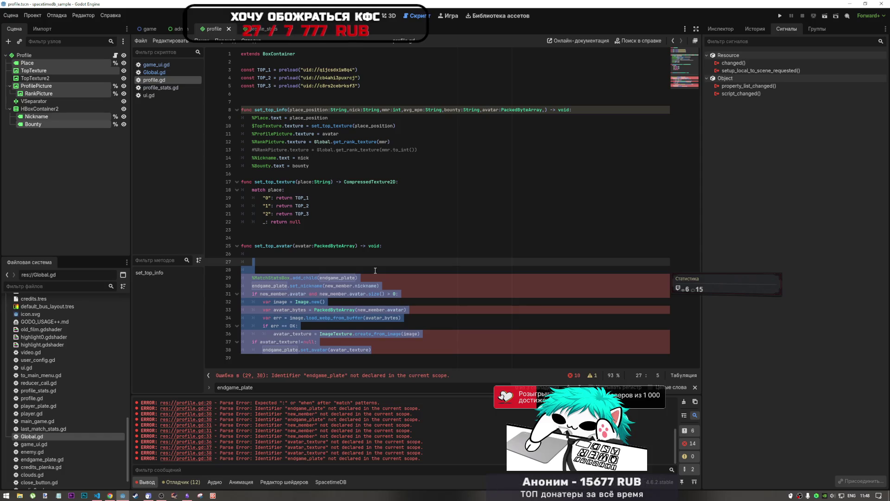
Step: Look over the avatar PackedByteArray parameter in set_top_info, then switch to the music browser
left_click(151, 29)
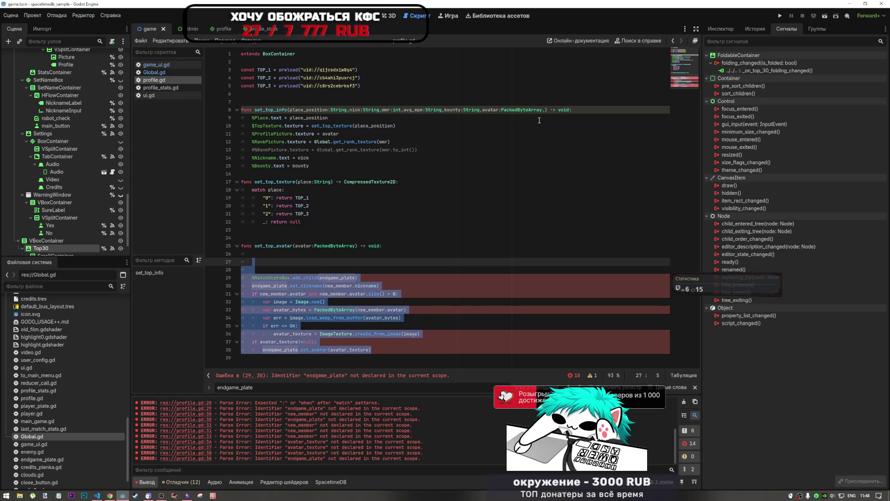
left_click_drag(543, 110, 483, 110)
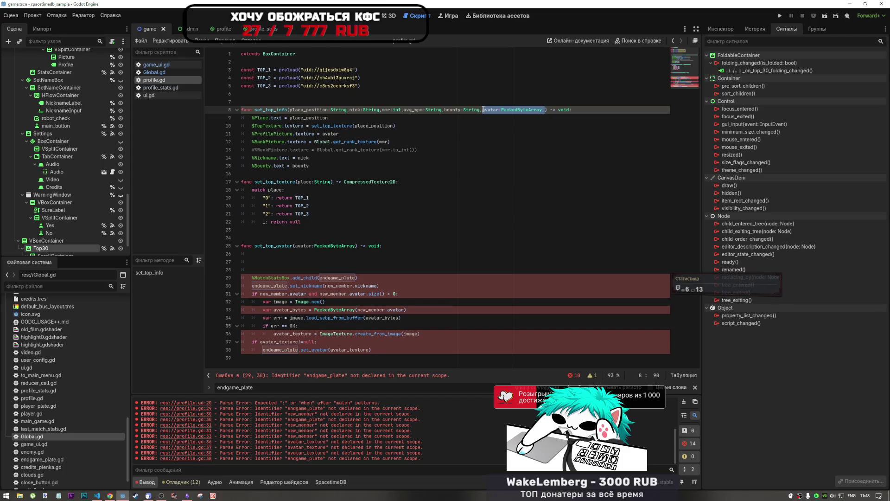
left_click_drag(482, 110, 484, 109)
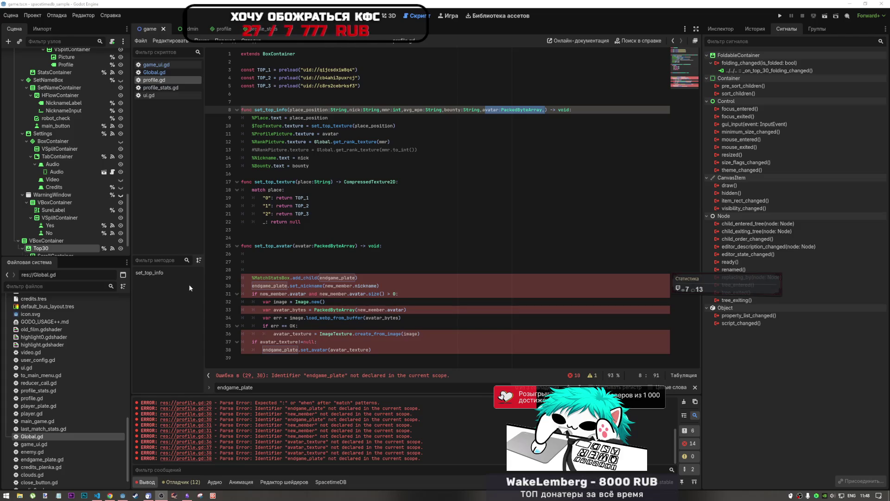
left_click(110, 496)
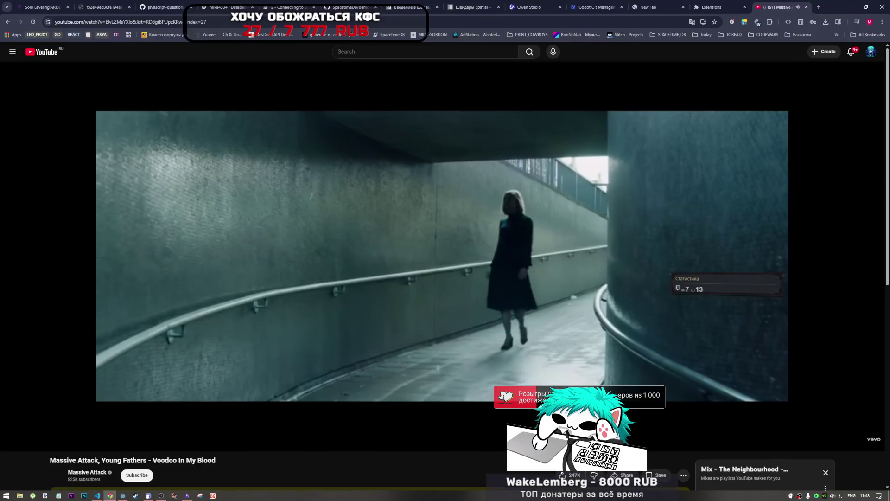
Step: Play the Tame Impala track from the YouTube mix, then minimize Chrome
scroll(458, 422, "down", 3)
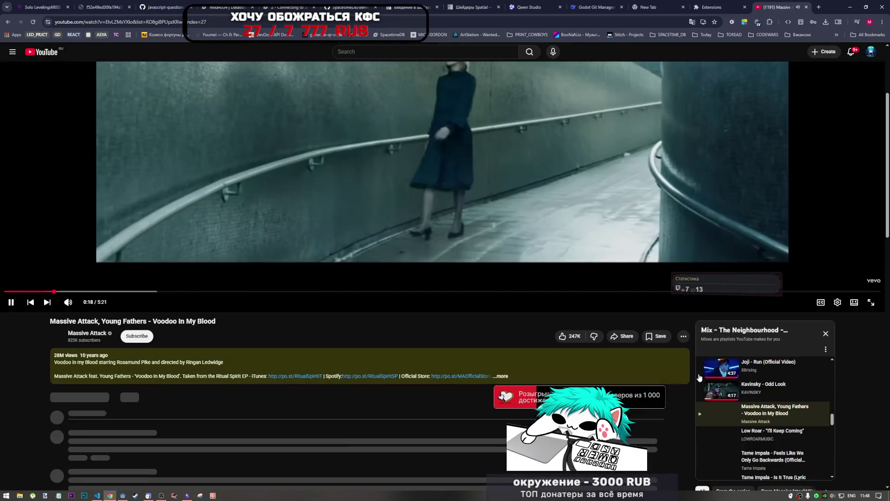
scroll(735, 436, "down", 1)
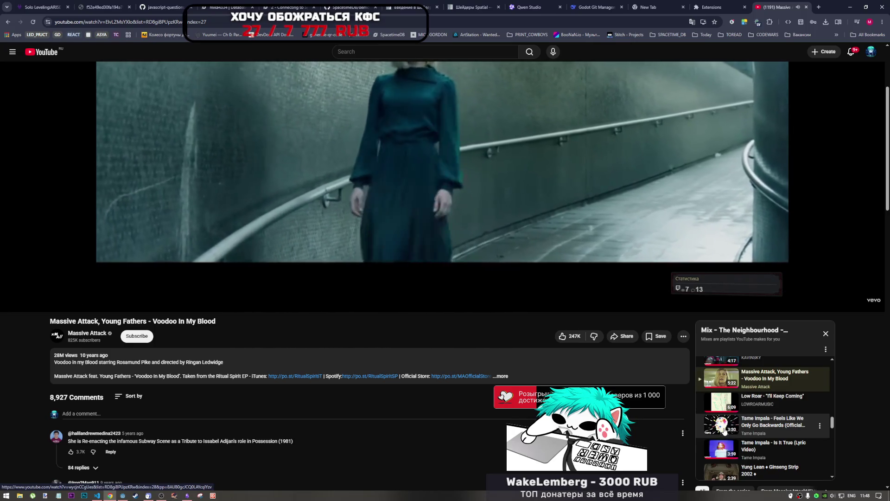
left_click(724, 431)
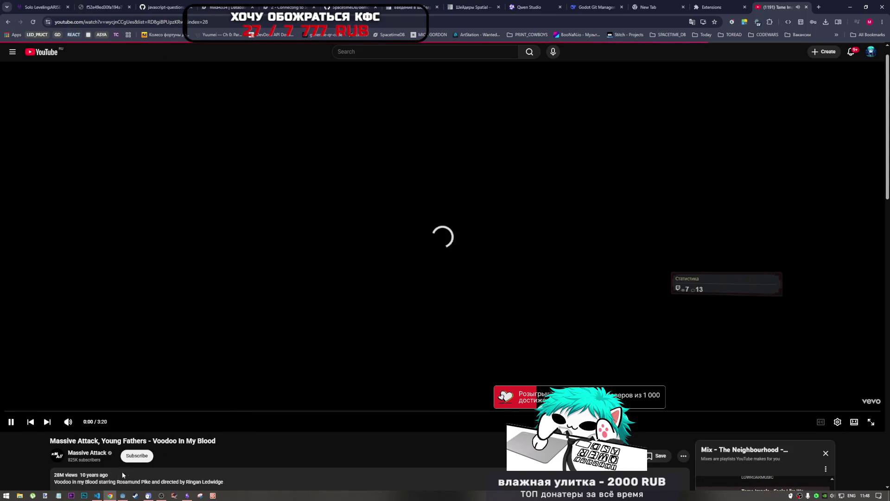
left_click(114, 496)
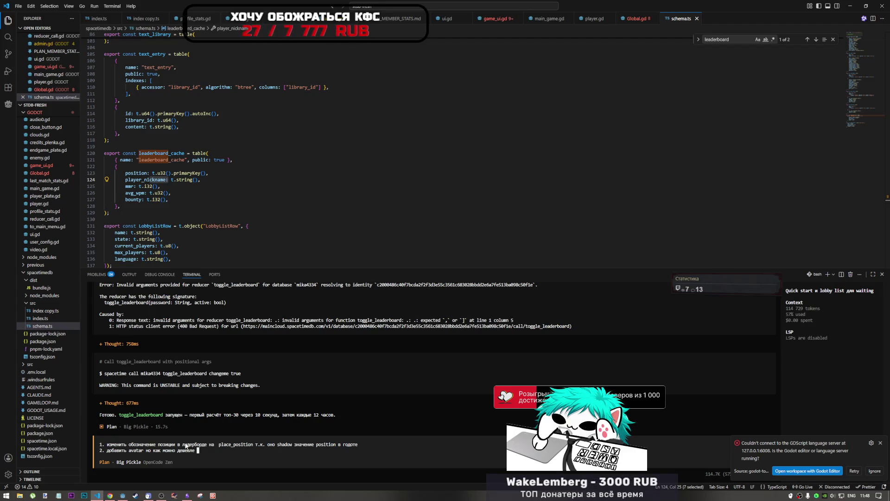
Step: Submit the place_position and avatars plan to the terminal coding assistant and bring Godot back
key("Return")
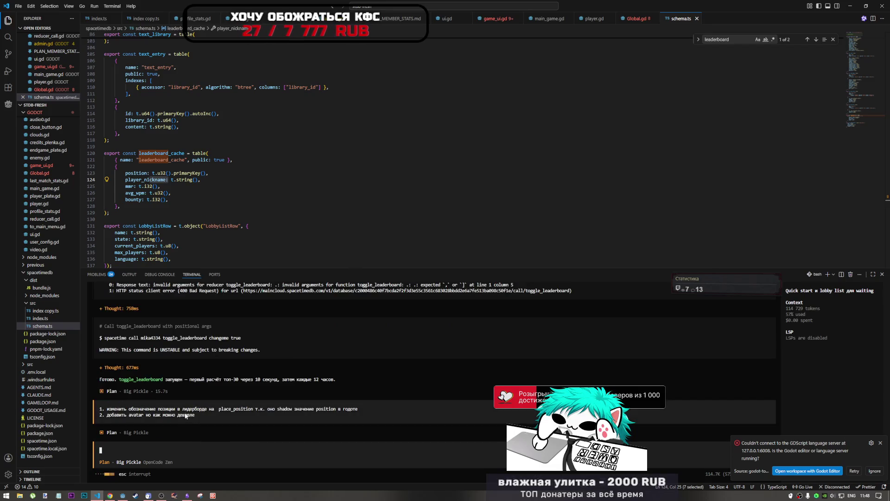
left_click(193, 478)
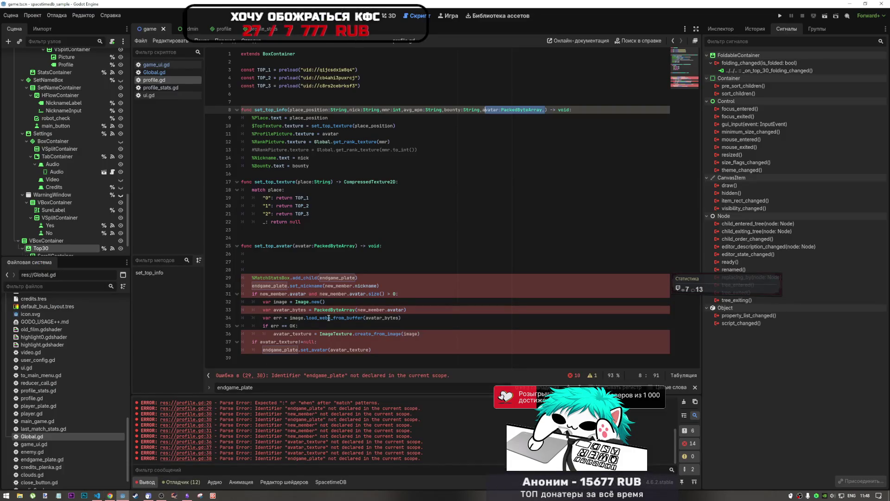
Step: Switch to ui.gd and place the caret on the empty line inside the leaderboard loop
left_click(324, 269)
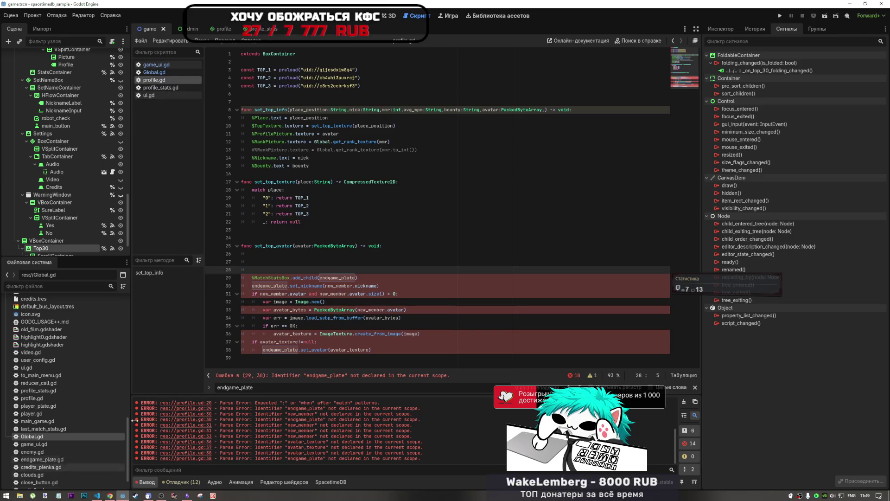
left_click(166, 88)
left_click(165, 96)
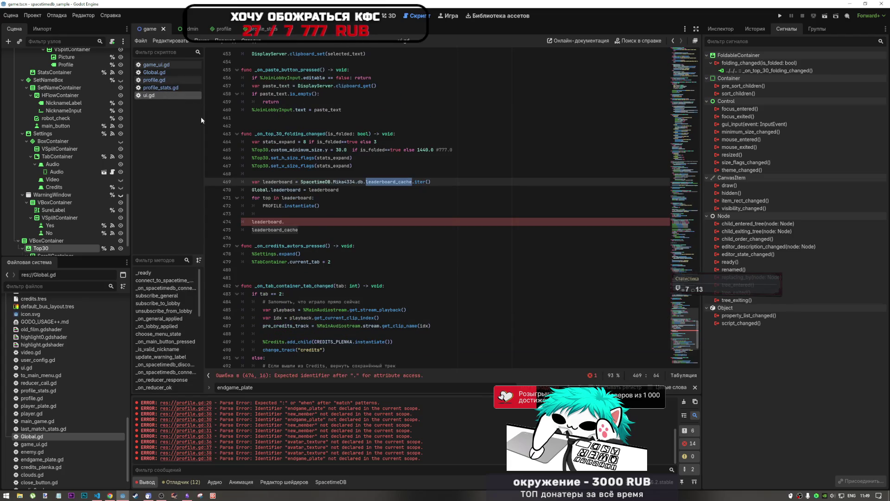
left_click(318, 214)
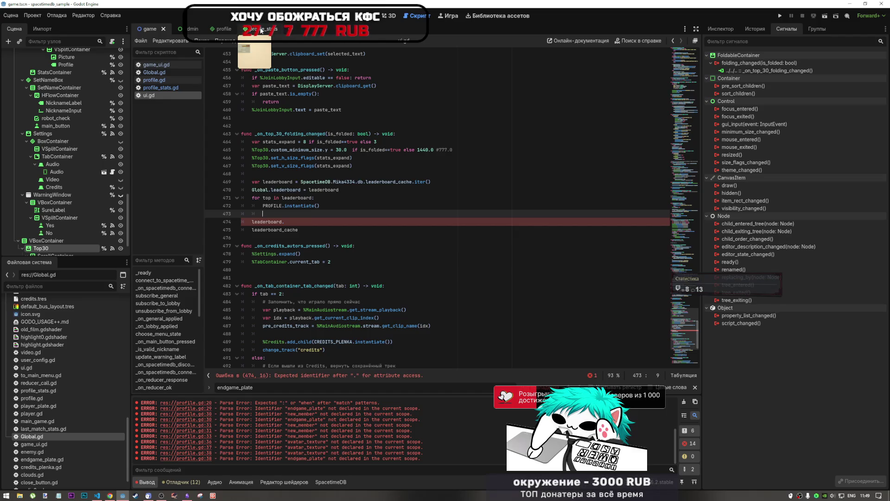
Step: In profile.gd, make line 11 assign the picture from set_top_avatar(avatar)
left_click(149, 80)
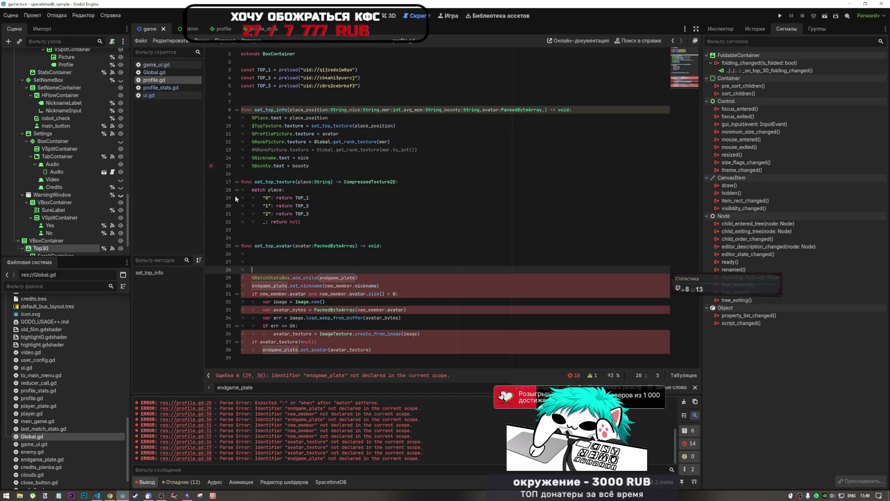
left_click(295, 261)
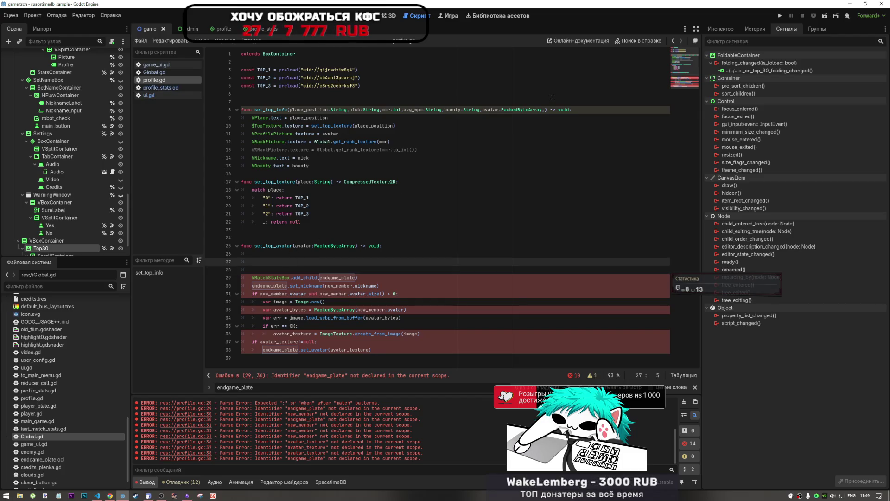
left_click_drag(272, 271, 266, 252)
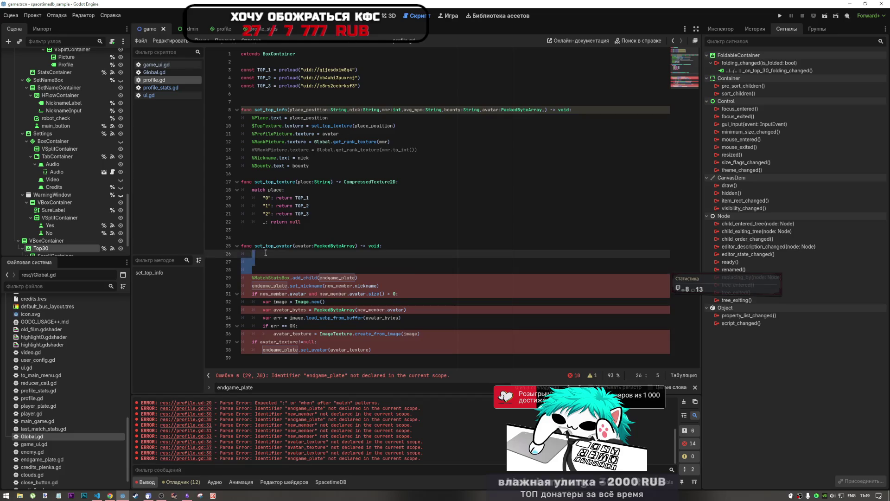
left_click(342, 142)
left_click(327, 157)
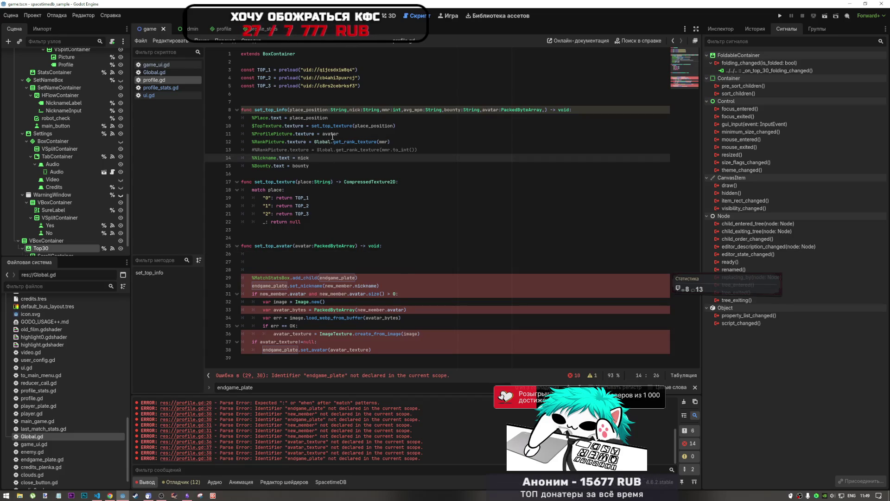
left_click(320, 134)
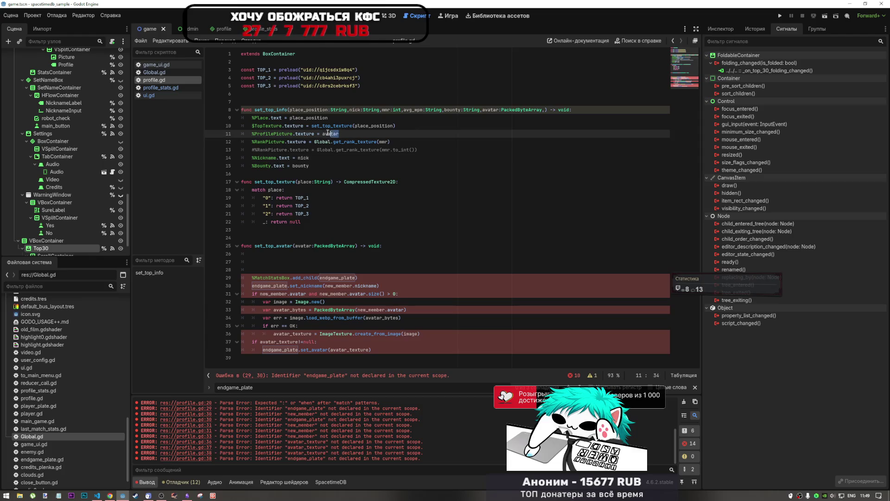
double_click(275, 248)
key("ctrl+c")
left_click(323, 134)
key("ctrl+v")
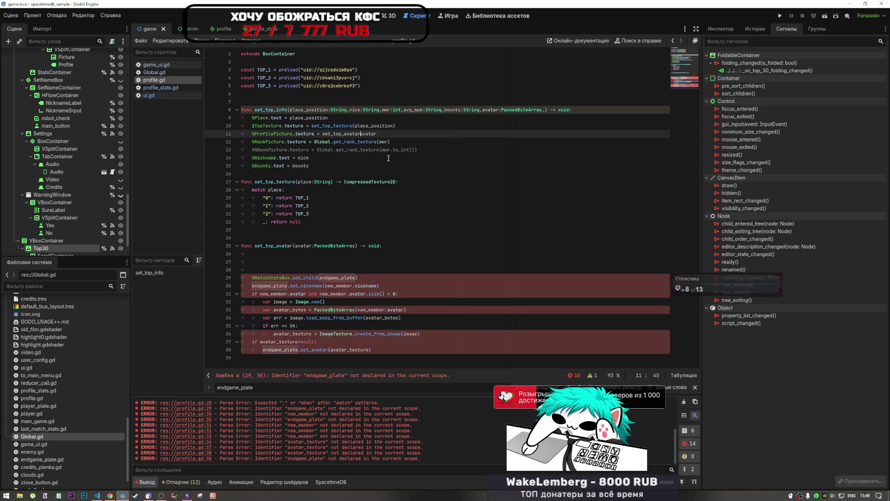
type("(")
left_click(385, 134)
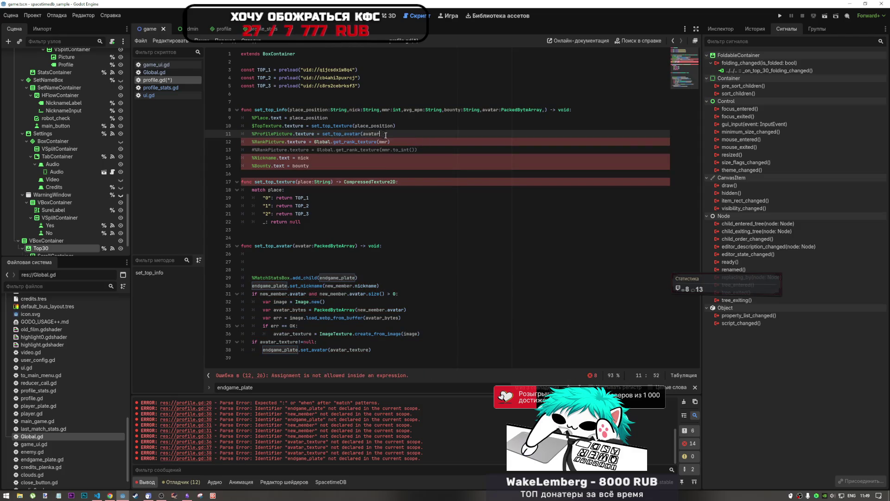
Step: Delete the blank lines plus the add_child and set_nickname lines from set_top_avatar
left_click(279, 263)
left_click_drag(279, 266, 260, 254)
key("BackSpace")
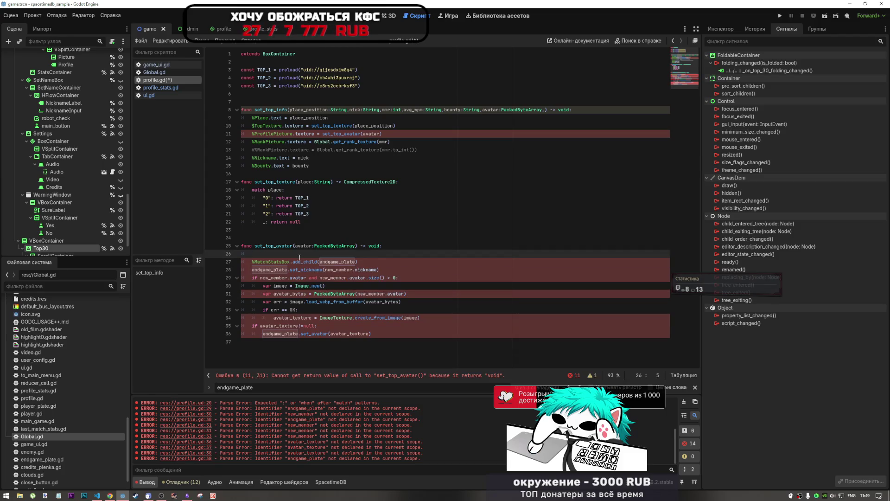
key("Delete")
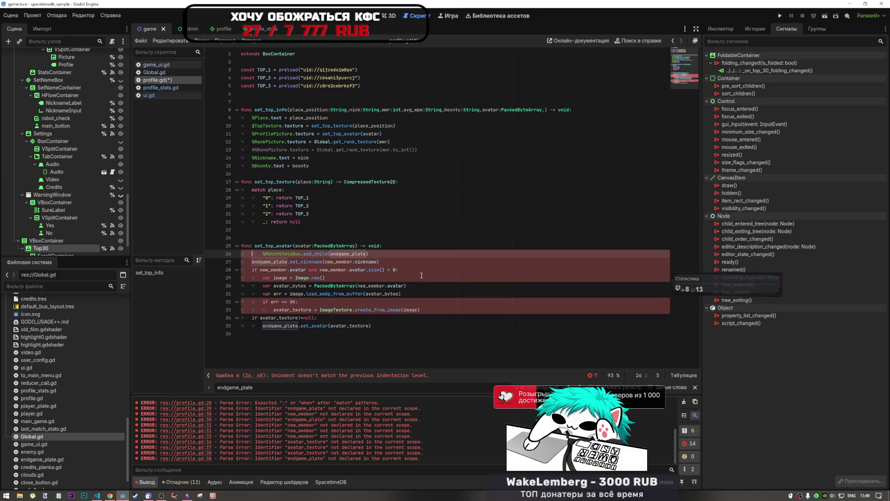
key("Delete")
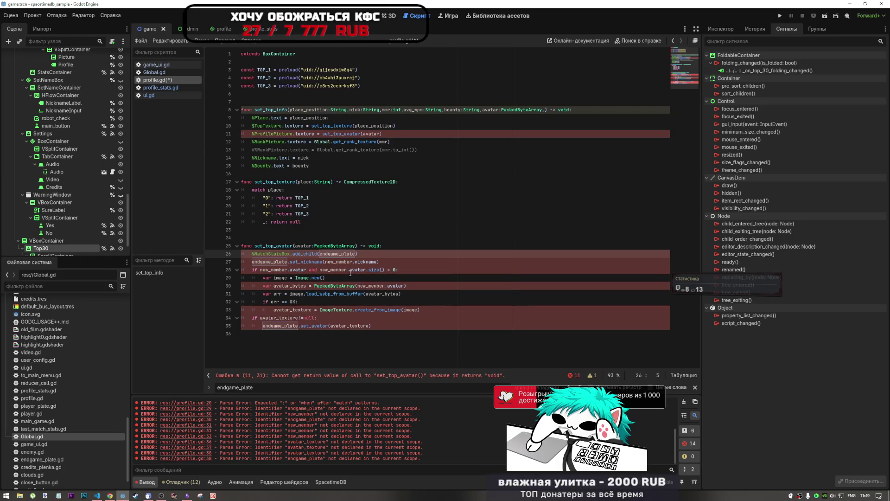
left_click_drag(380, 263, 384, 246)
key("BackSpace")
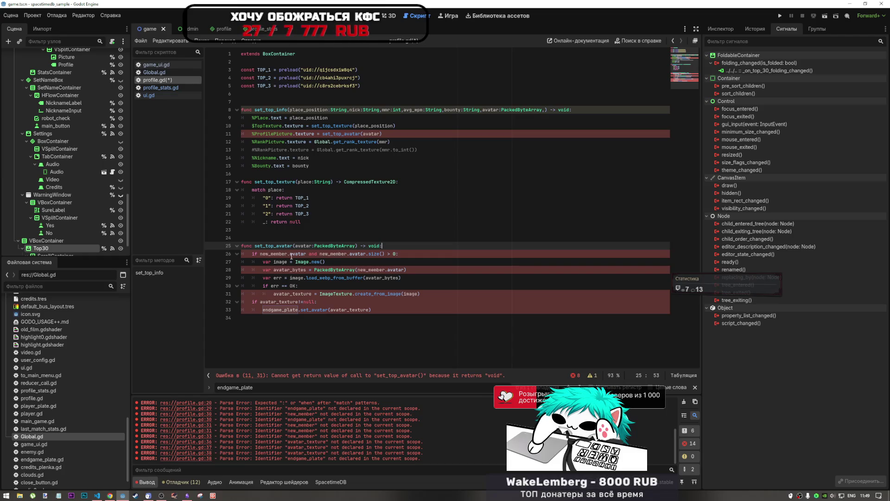
Step: Remove both new_member. prefixes so the condition reads if avatar and avatar.size() > 0
double_click(278, 253)
key("BackSpace")
key("Delete")
left_click(319, 253)
double_click(310, 254)
key("BackSpace")
key("Delete")
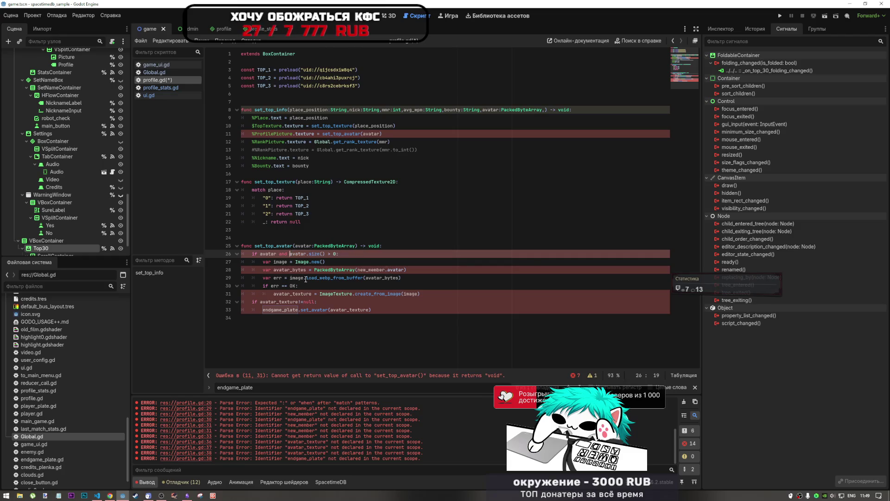
left_click(279, 301)
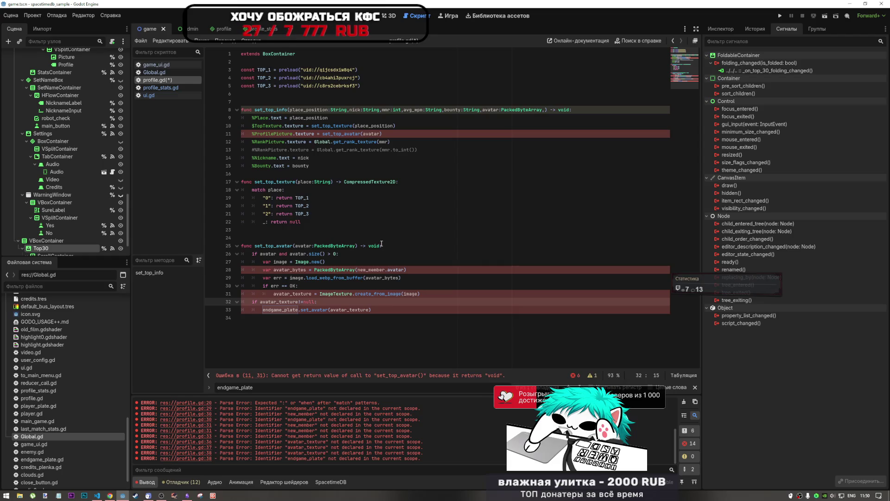
Step: Try null as set_top_avatar's return type, undo back to void, and check CompressedTexture2D
left_click_drag(379, 245, 369, 246)
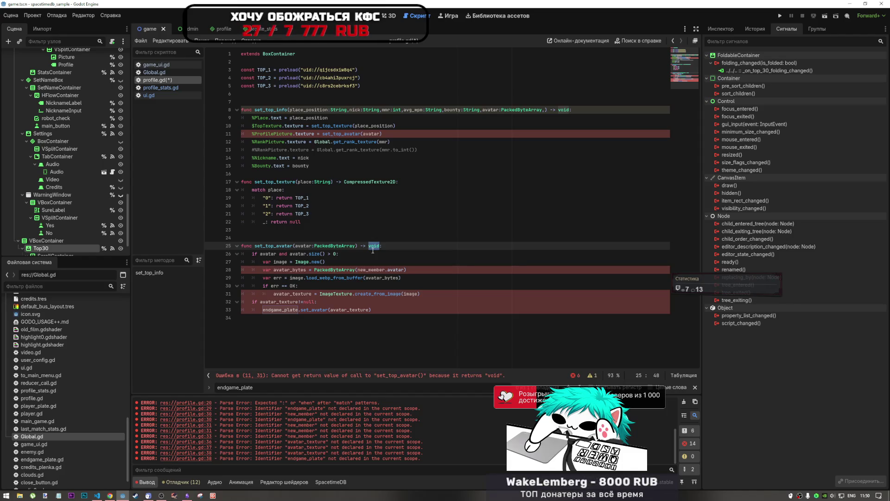
type("null")
key("ctrl+z")
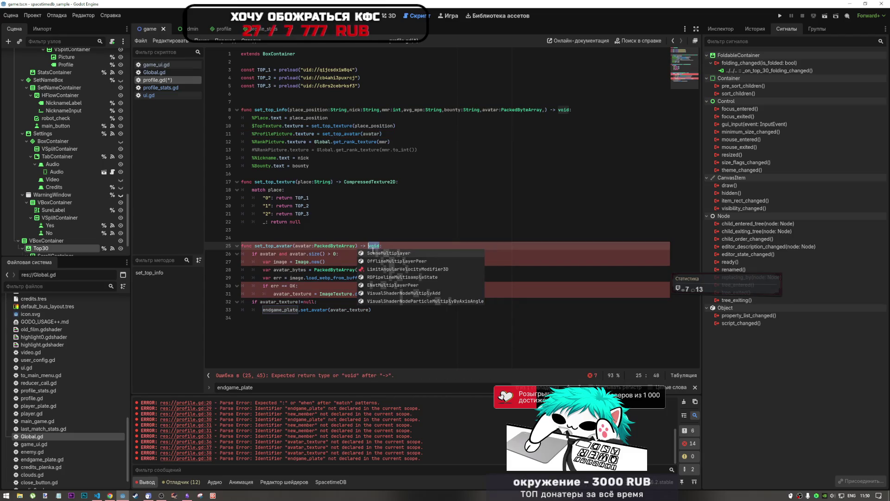
double_click(373, 183)
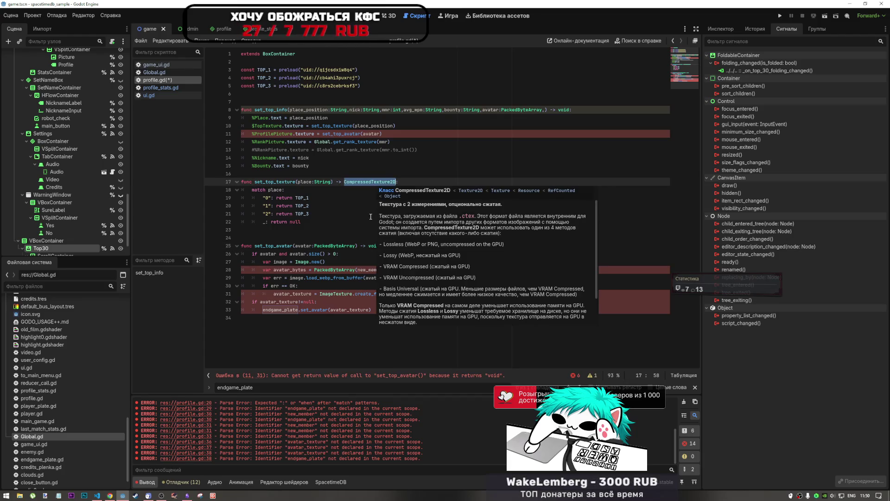
Step: Delete new_member. from the byte-decoding line 28 in set_top_avatar
left_click(326, 262)
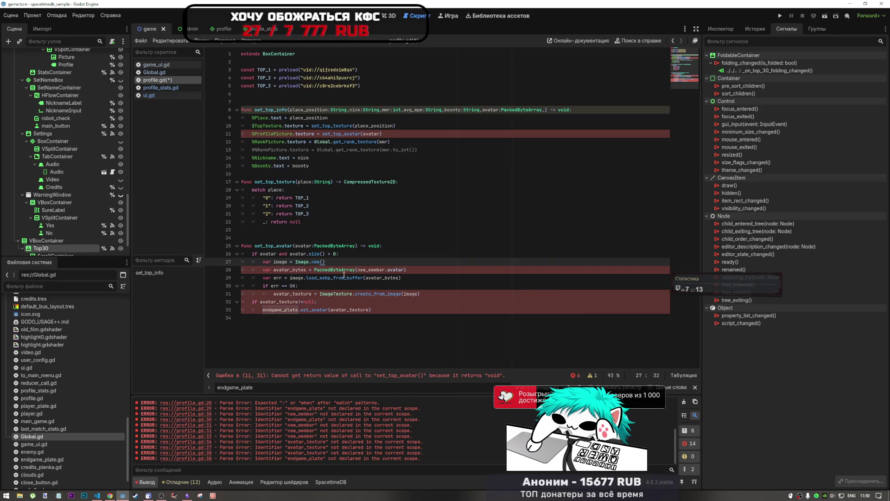
left_click_drag(389, 270, 358, 270)
key("BackSpace")
key("Right")
key("Right")
key("Right")
left_click(298, 269, "shift")
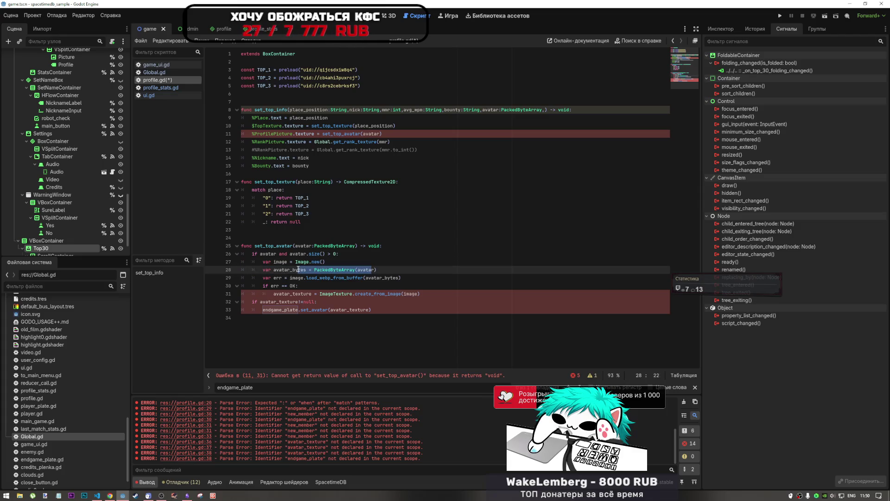
left_click(332, 269)
left_click_drag(333, 269, 359, 269)
left_click(359, 270)
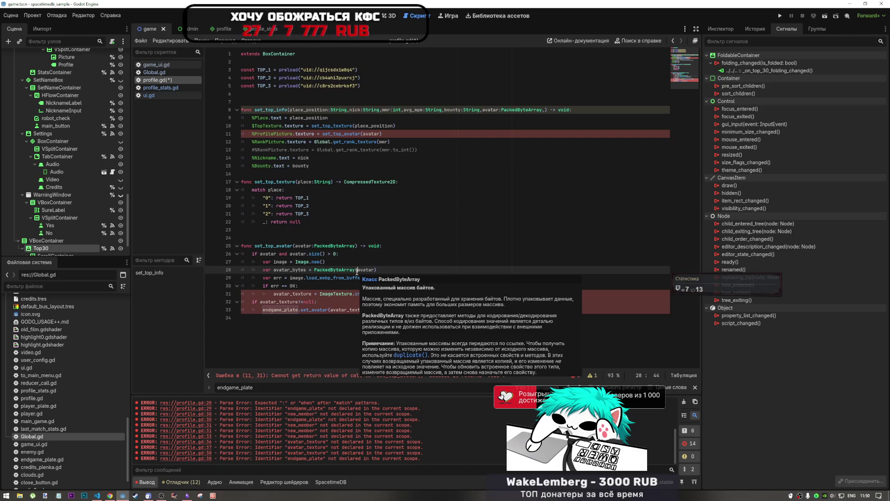
Step: Check the PackedByteArray type in set_top_info and the avatar_texture lines, then return to set_top_avatar's header
left_click_drag(520, 110, 537, 109)
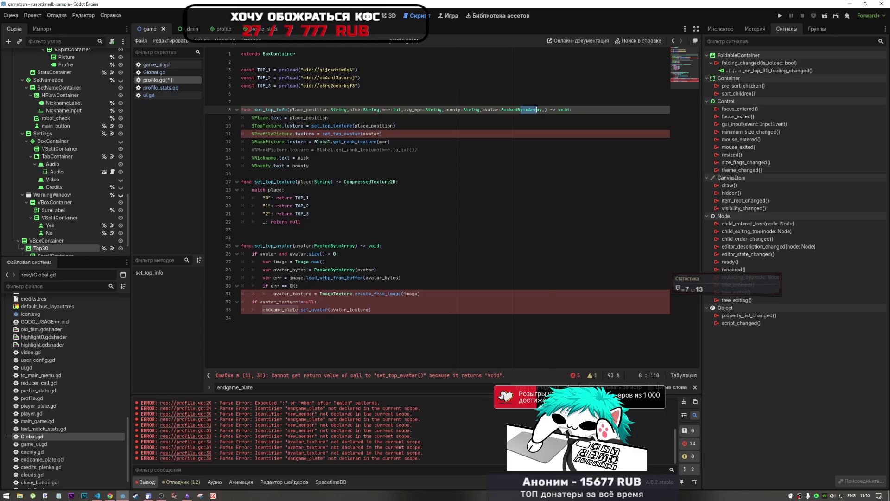
mouse_move(324, 273)
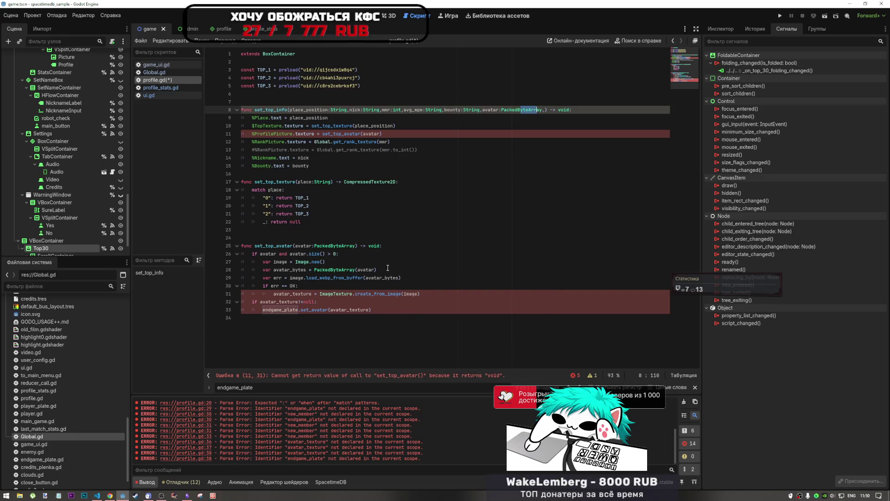
left_click(369, 277)
left_click(288, 293)
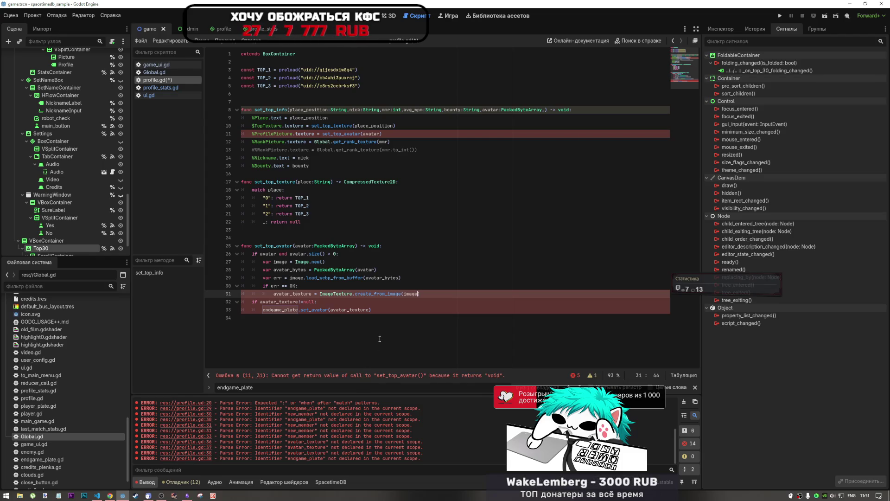
left_click(381, 246)
Step: Try CompressedTexture2D, then ImageTexture, as set_top_avatar's return type instead of void
double_click(381, 181)
key("ctrl+c")
double_click(375, 246)
key("ctrl+v")
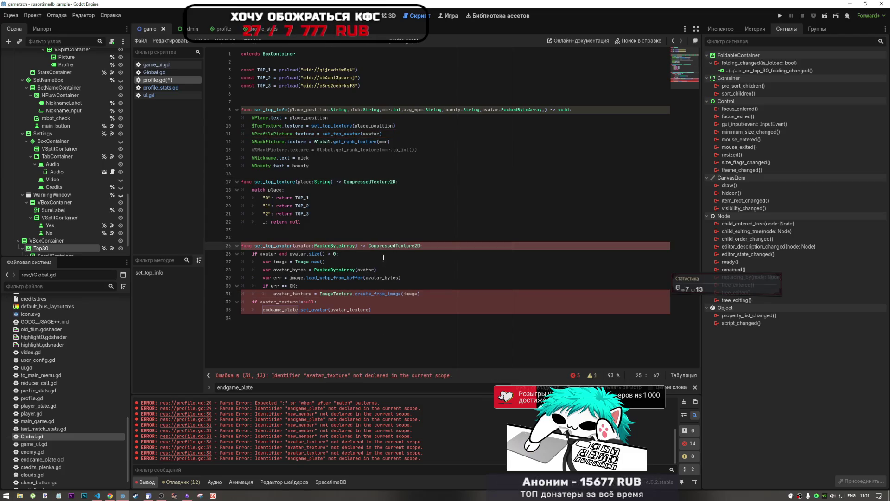
double_click(392, 246)
type("ImageTE")
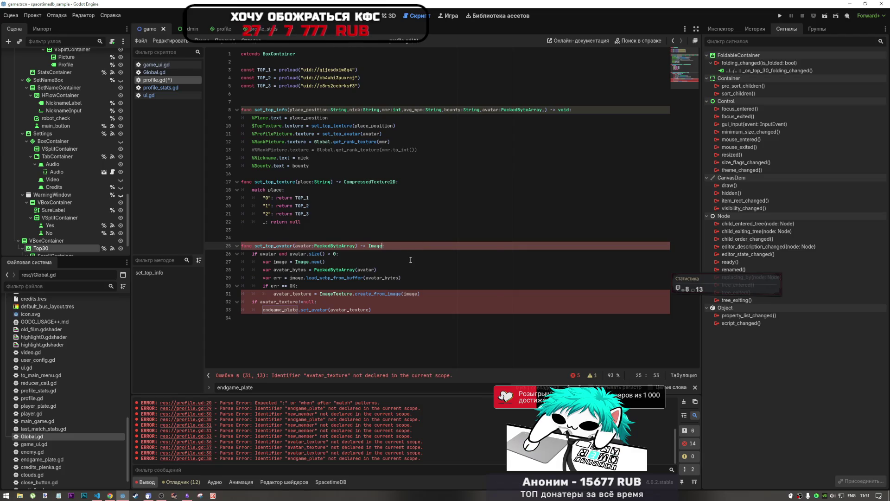
key("Return")
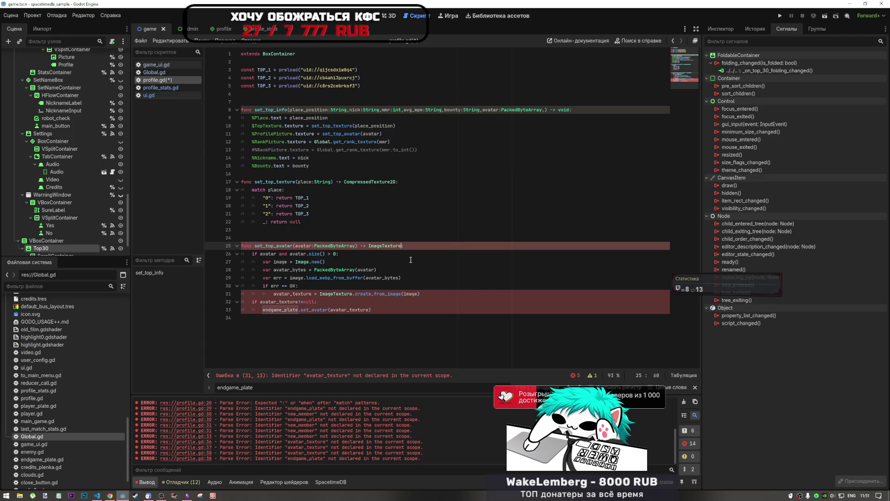
Step: Delete the return type from the set_top_avatar header entirely
double_click(390, 245)
key("BackSpace")
key("BackSpace")
key("BackSpace")
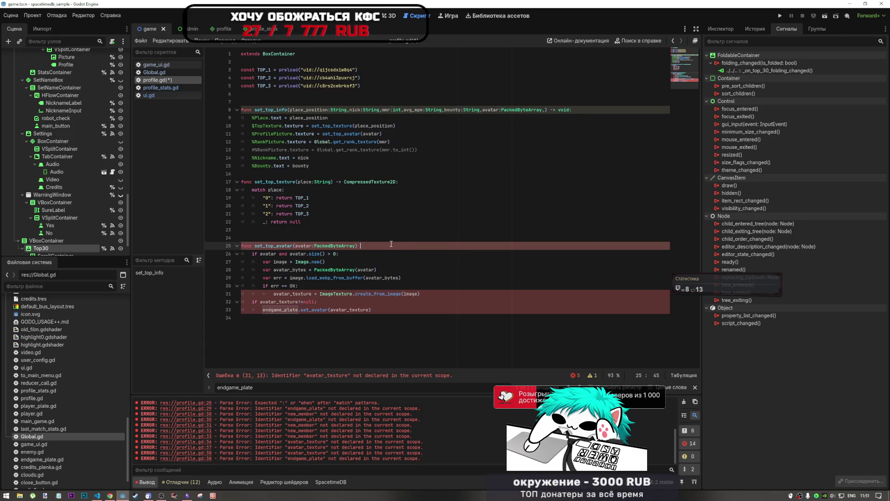
type(":")
left_click(270, 310)
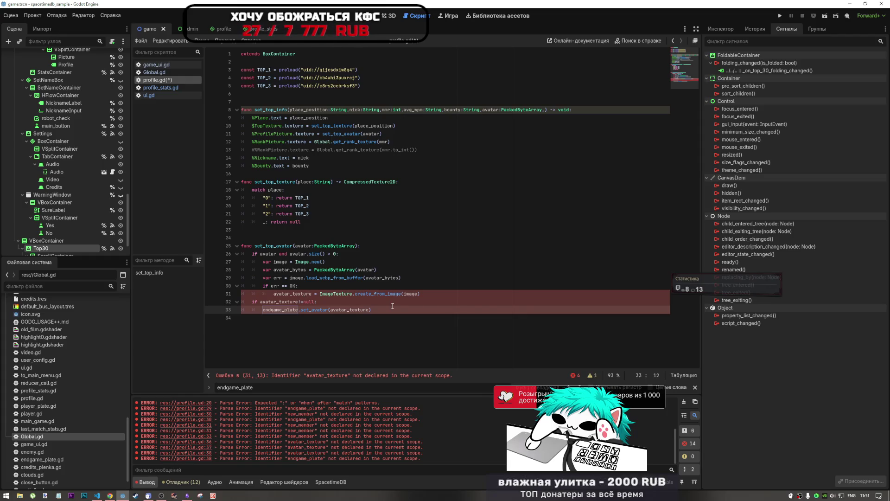
left_click(274, 293)
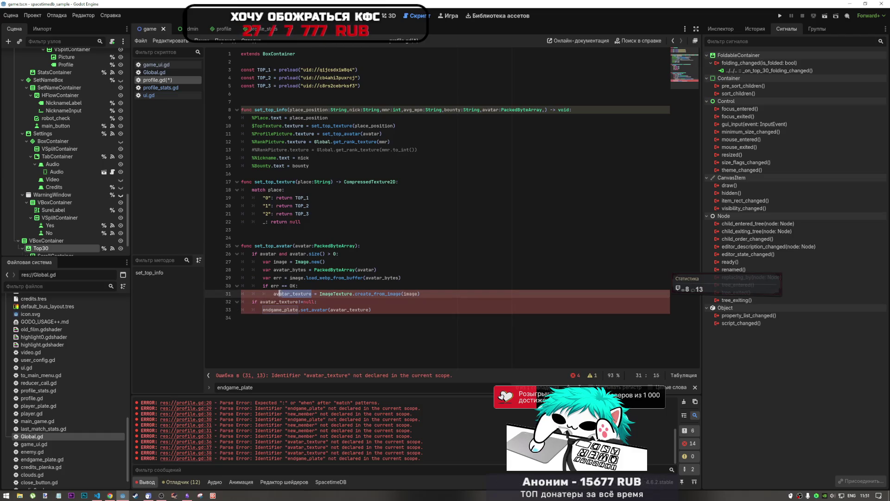
left_click(253, 254)
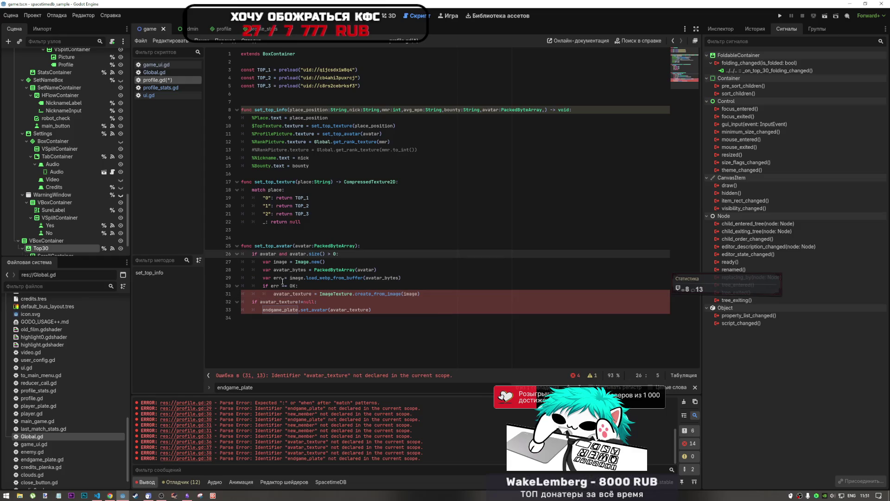
Step: Declare 'var avatar_texture: ImageTexture' at the start of set_top_avatar's body
key("Return")
key("Up")
type("avatar_texture")
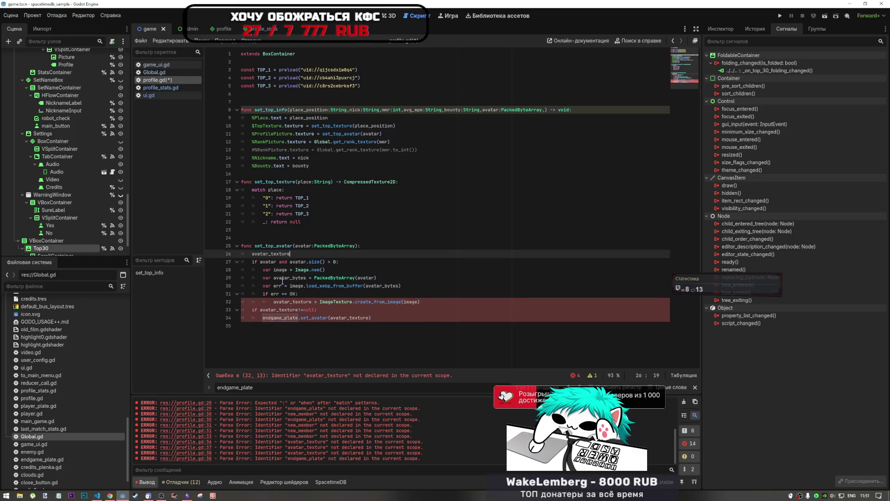
key("Home")
type("var")
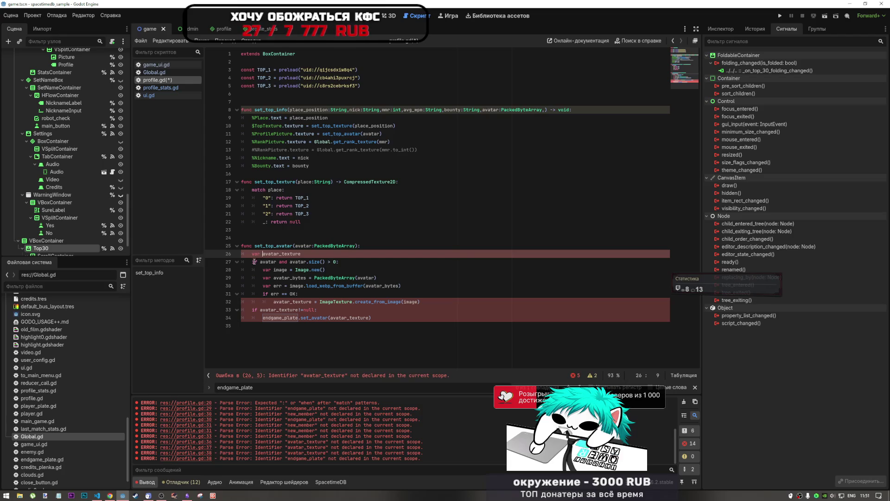
left_click(334, 302)
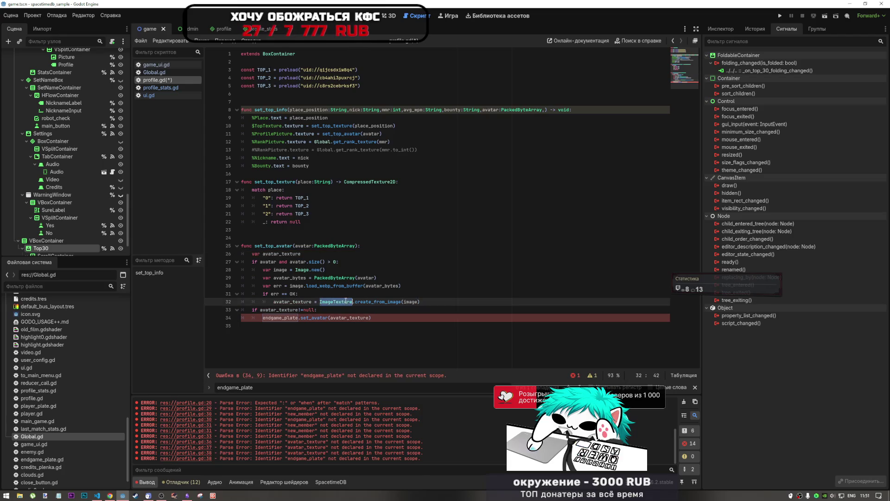
left_click(316, 254)
type(": ImageTexture")
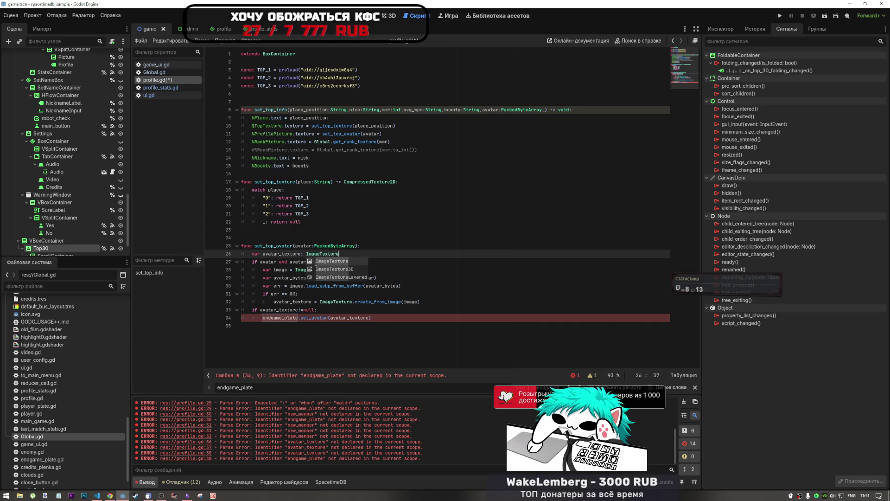
Step: Replace the endgame_plate.set_avatar call with 'return avatar_texture'
left_click(307, 293)
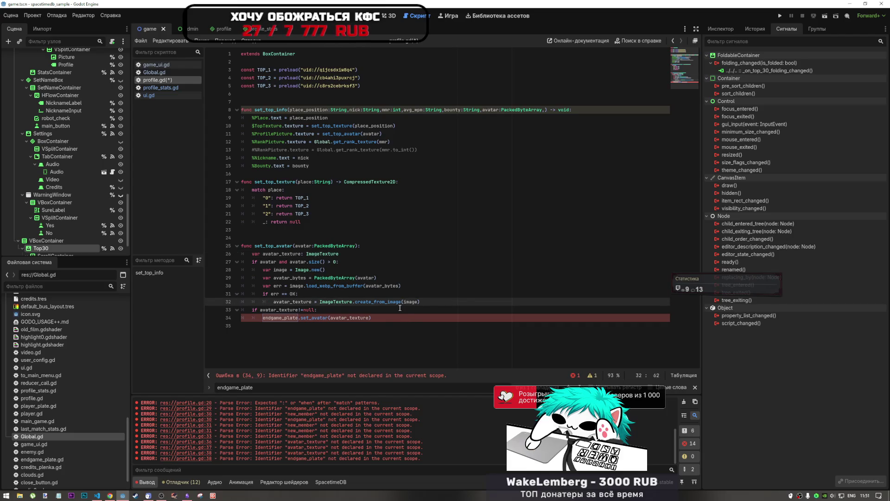
left_click(281, 319)
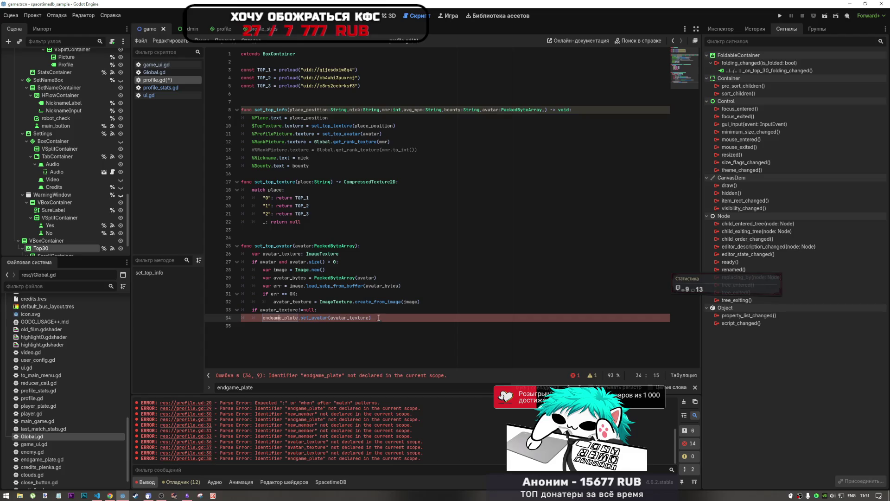
left_click_drag(379, 318, 262, 317)
type("return")
left_click(293, 327)
left_click(282, 317)
type("avatar_texture")
left_click(360, 295)
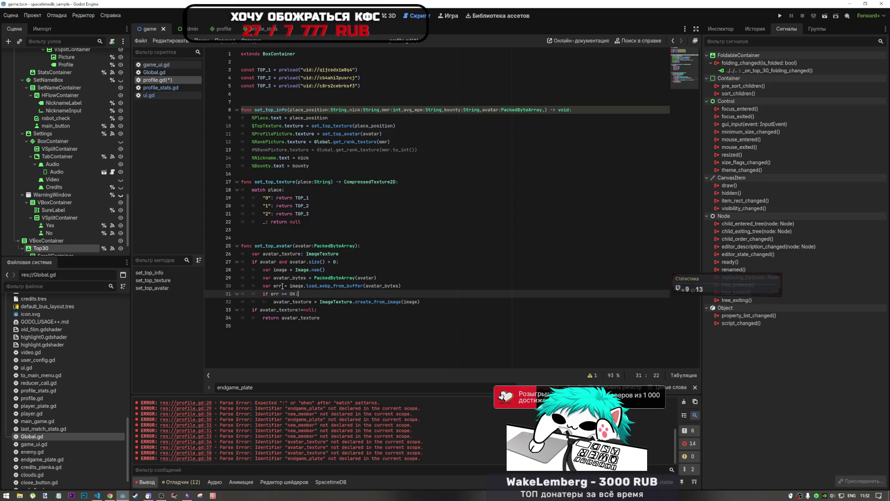
key("ctrl+End")
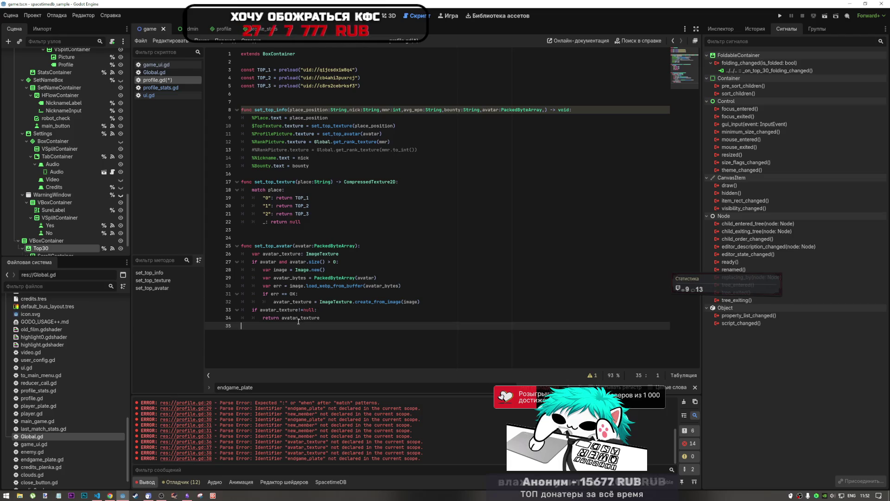
Step: Save profile.gd, then try a '-> nu…' return type on set_top_avatar and delete it again
key("Left")
key("ctrl+s")
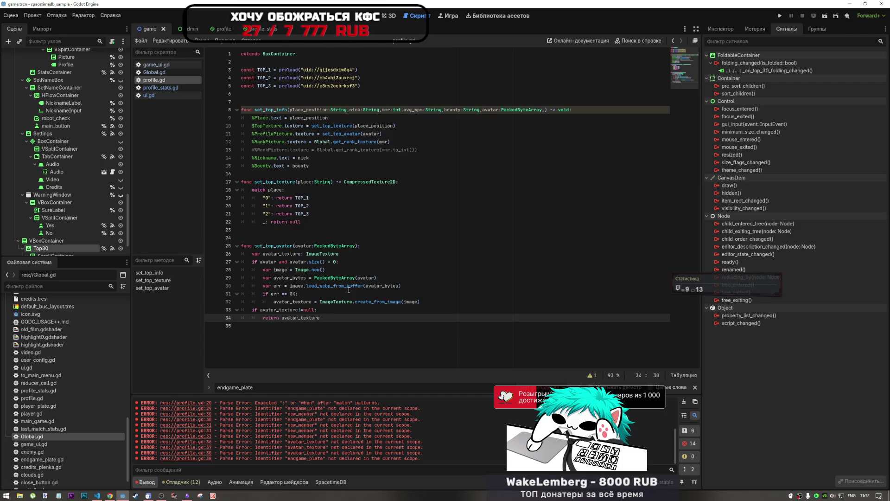
left_click(356, 246)
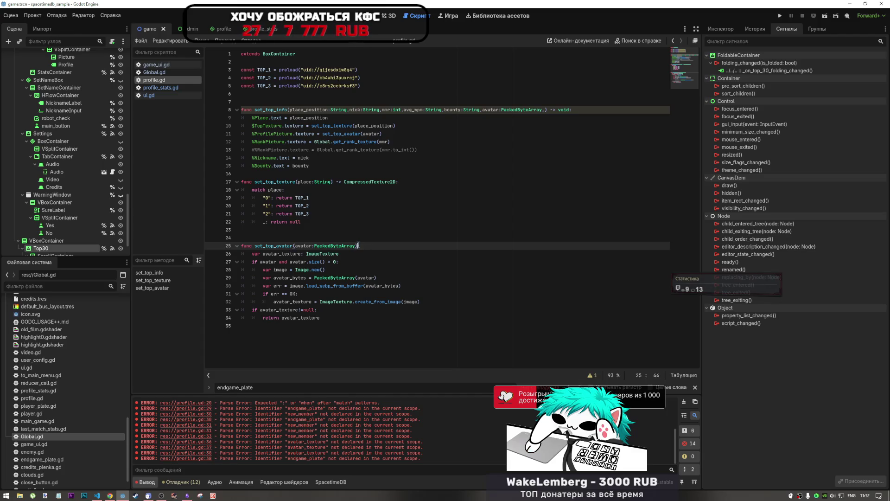
type("-> null")
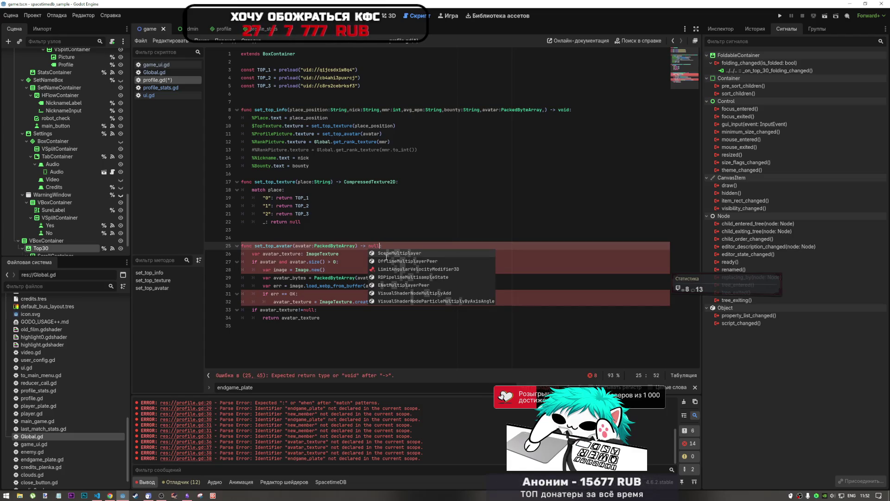
key("BackSpace")
key("BackSpace")
key("BackSpace")
type("C")
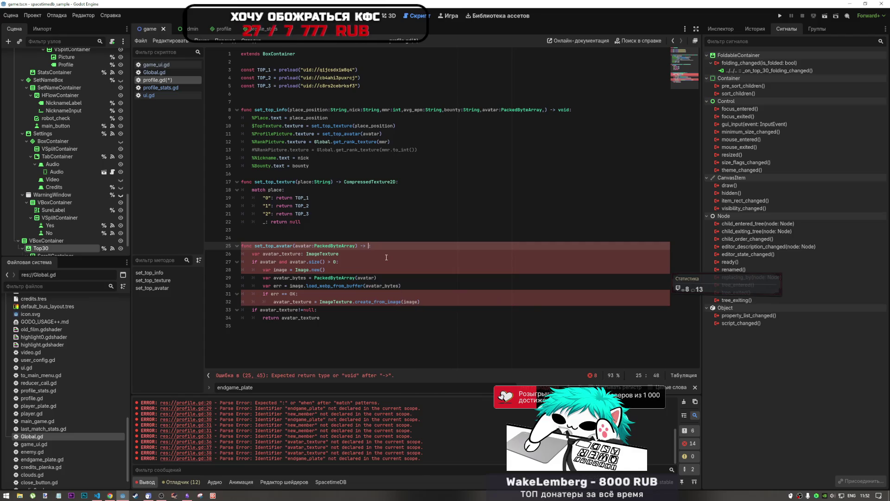
type("a")
key("BackSpace")
key("BackSpace")
key("BackSpace")
key("BackSpace")
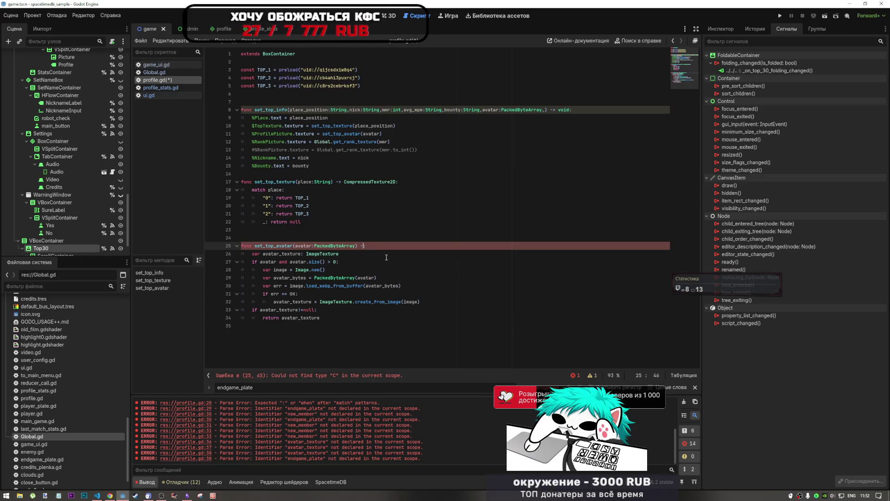
type(":")
left_click(304, 327)
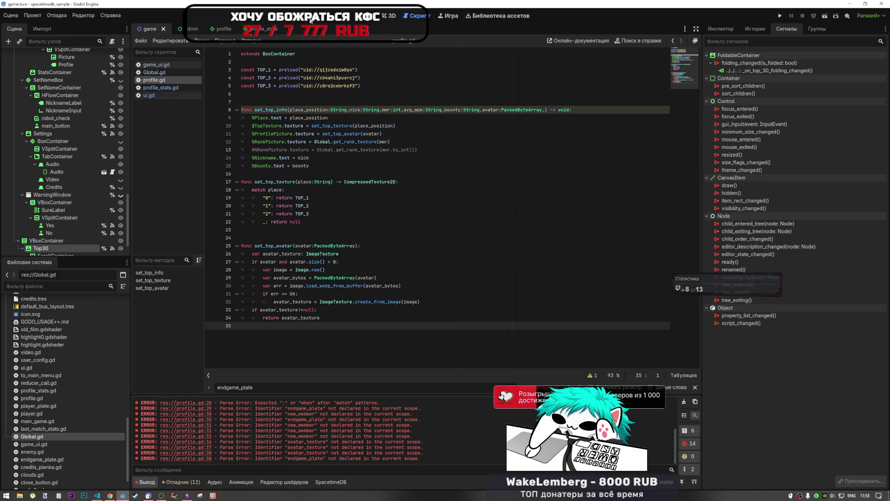
left_click(284, 238)
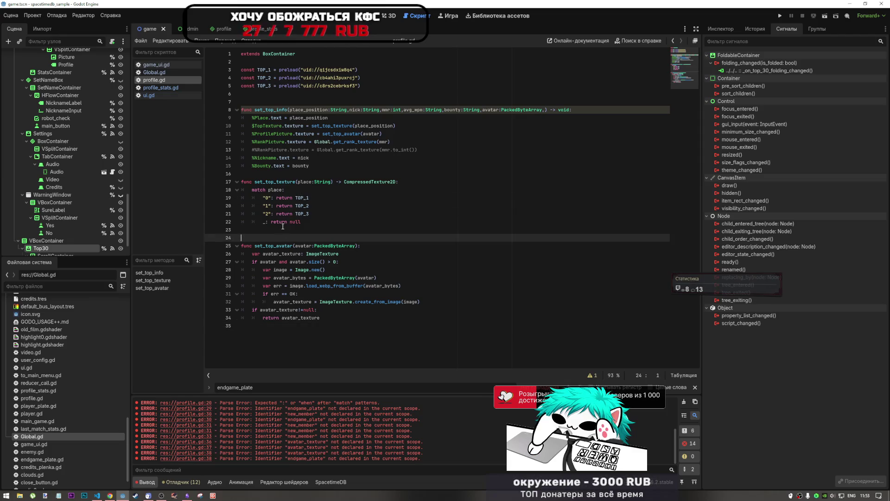
Step: Remove the blank line above set_top_avatar, review the unused avg_wpm warning, and switch to 2D
key("BackSpace")
left_click(297, 173)
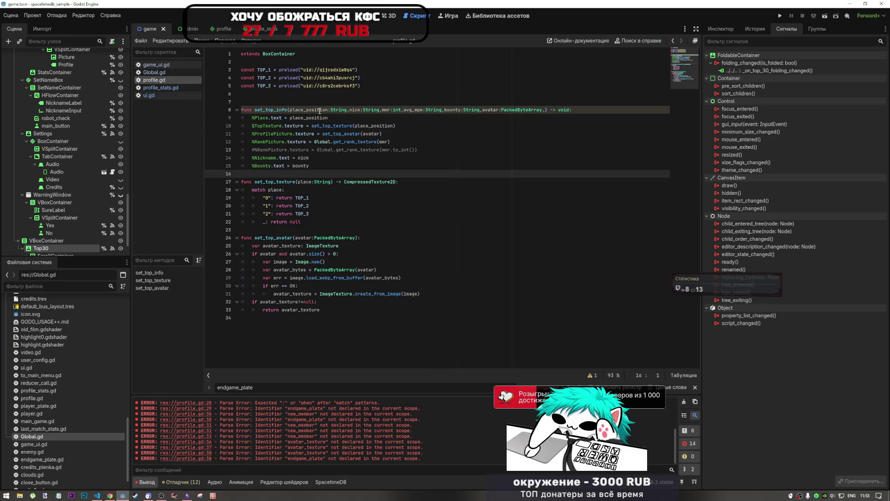
double_click(270, 110)
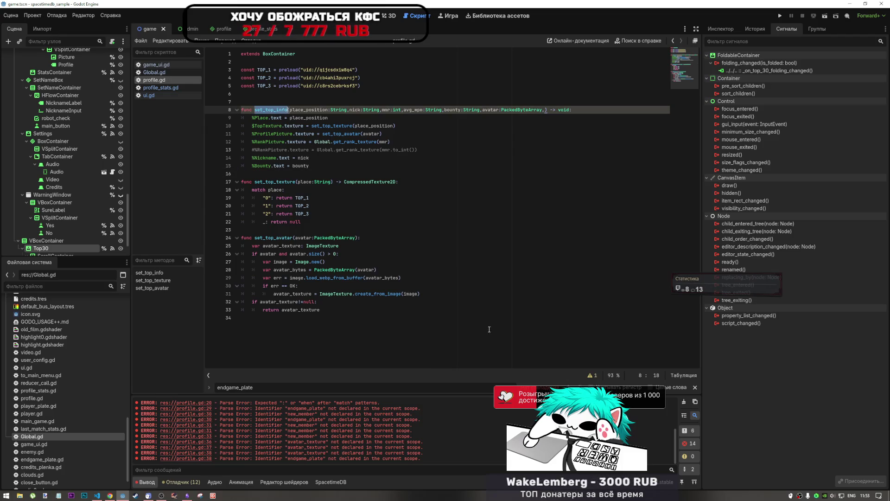
left_click(593, 378)
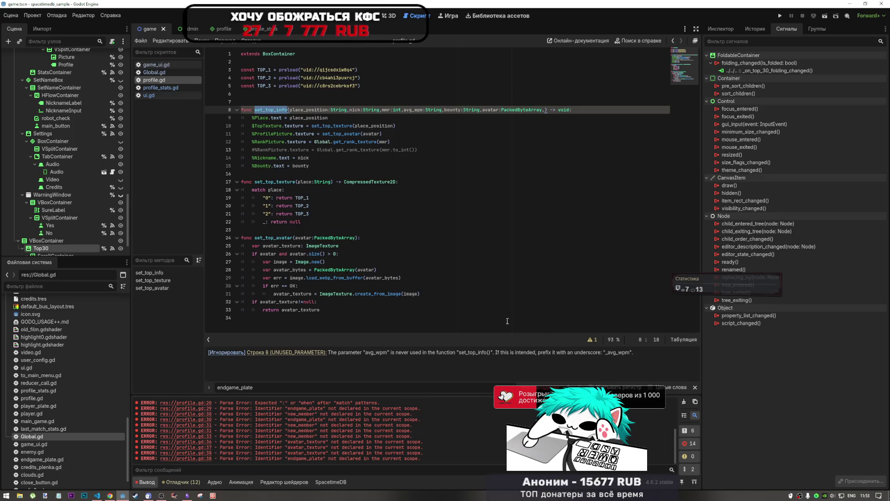
key("ctrl+F1")
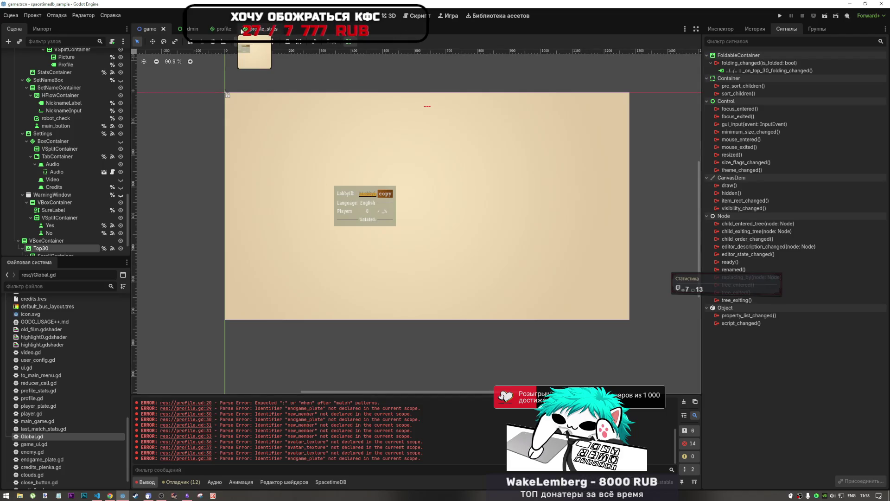
Step: Open the profile scene and zoom the canvas onto the profile row
left_click(222, 28)
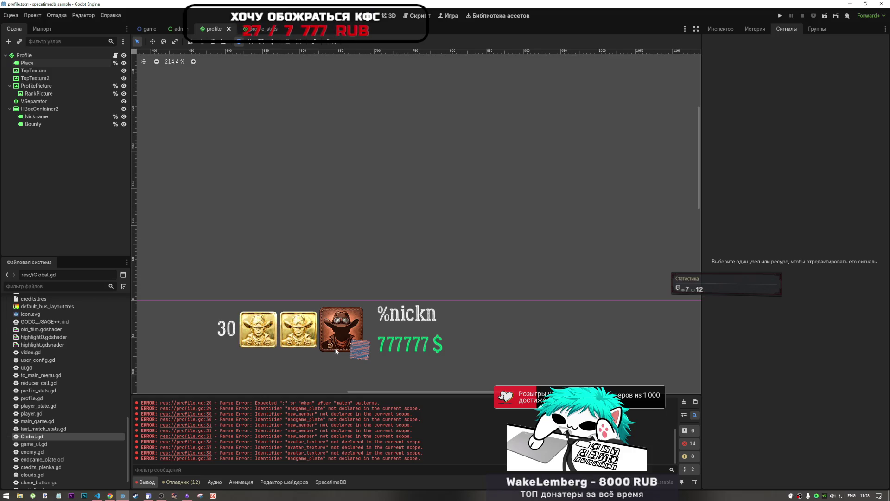
scroll(357, 269, "down", 3)
scroll(375, 288, "down", 5)
left_click_drag(379, 289, 382, 260)
scroll(374, 249, "up", 6)
scroll(372, 247, "down", 2)
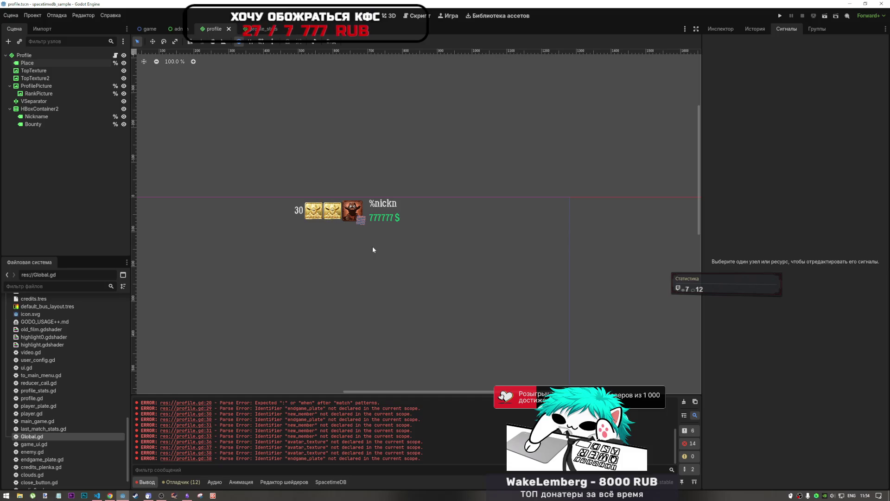
Step: Select the TopTexture2 and TopTexture gold badges, then clear the selection
left_click(328, 213)
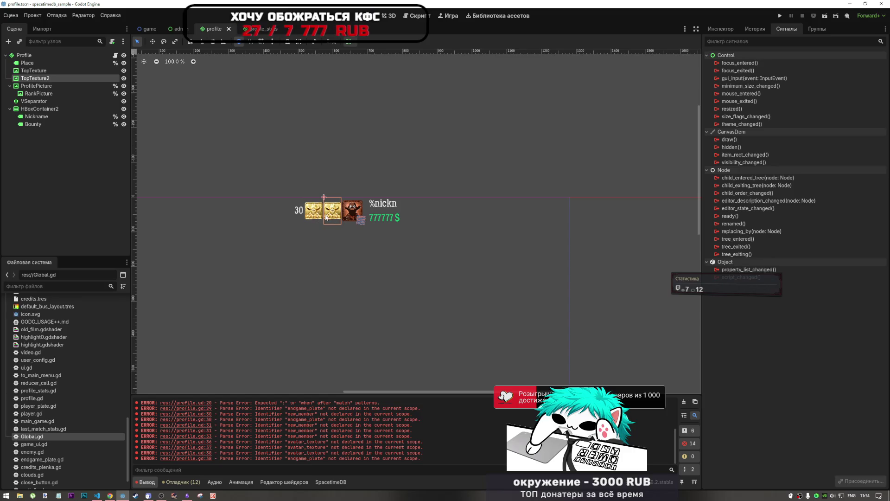
left_click(316, 213)
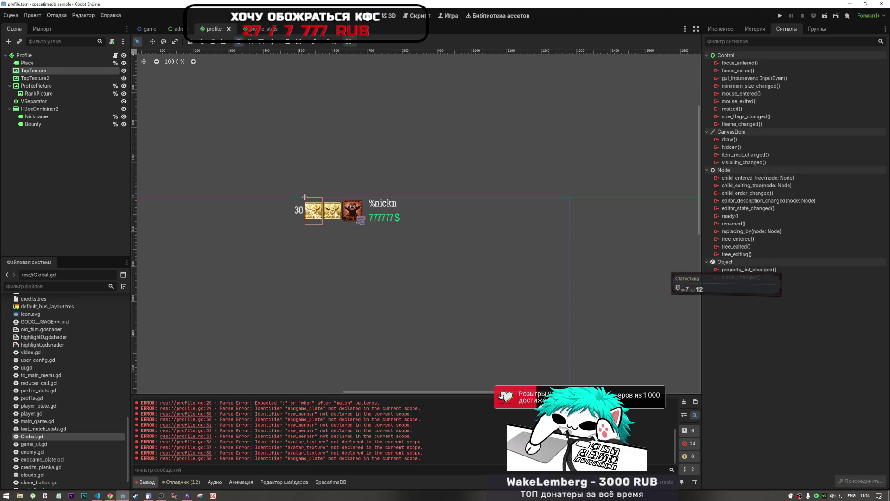
scroll(335, 214, "up", 8)
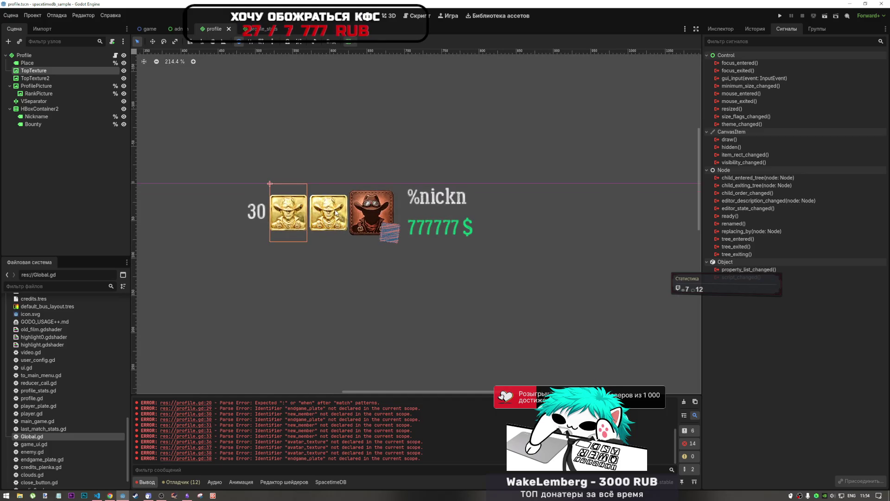
left_click(357, 257)
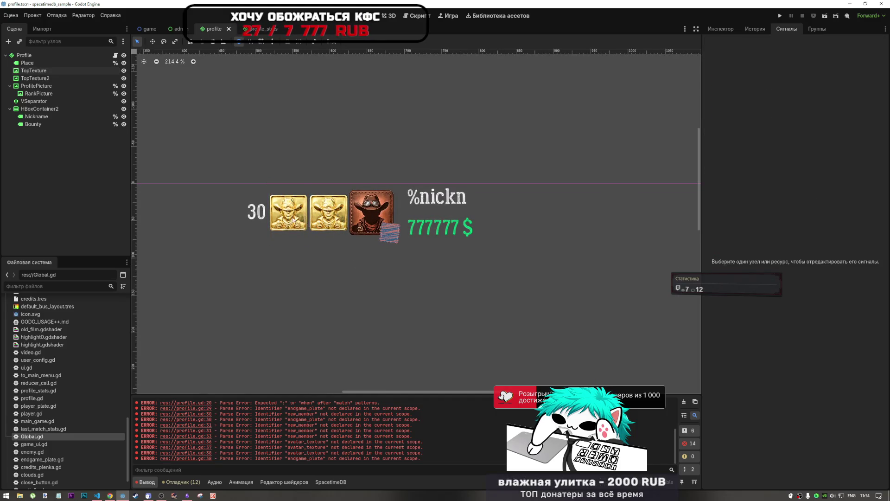
scroll(316, 261, "down", 2)
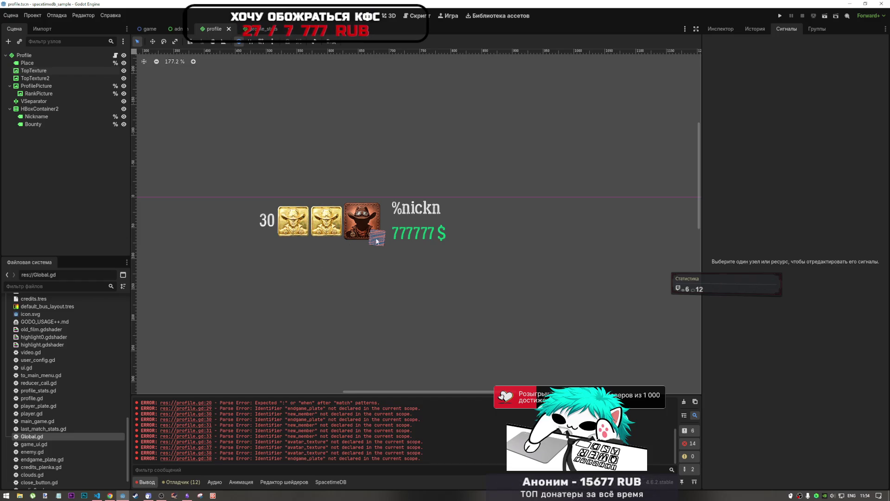
scroll(377, 241, "down", 6)
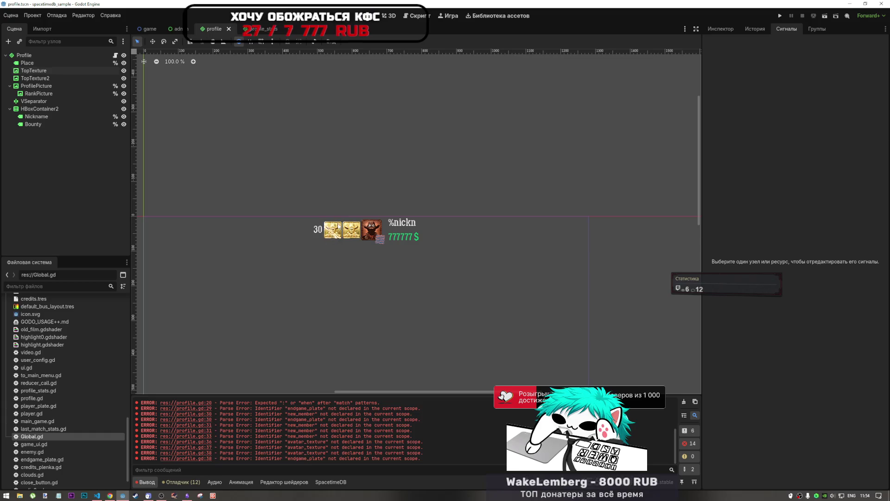
scroll(334, 230, "up", 7)
scroll(334, 230, "down", 3)
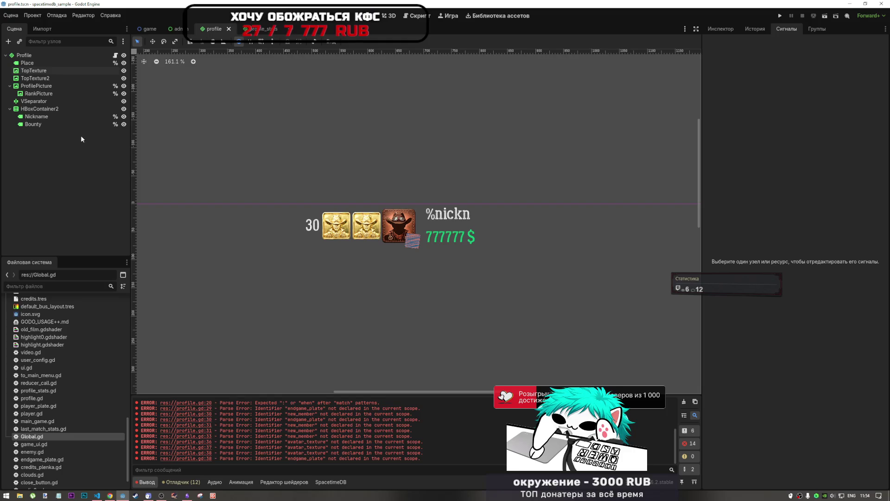
Step: Select VSeparator and Place, then bring up the Profile root node's context menu
left_click(46, 101)
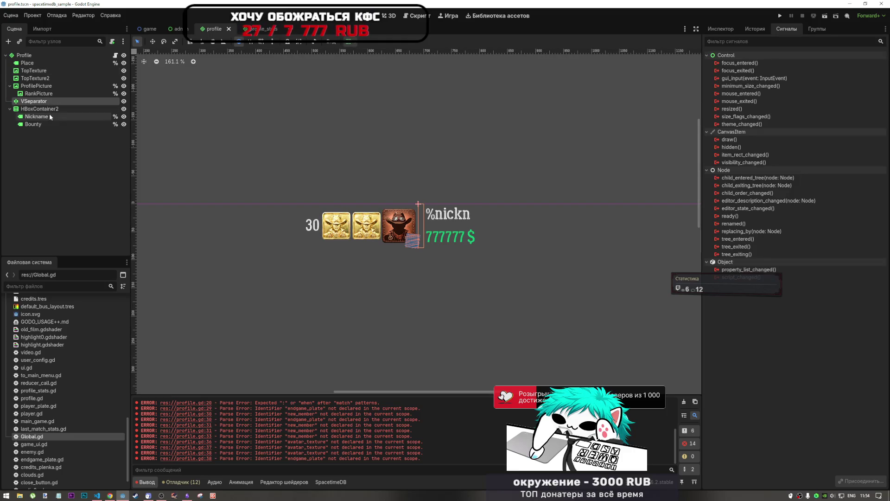
left_click(35, 63)
right_click(35, 54)
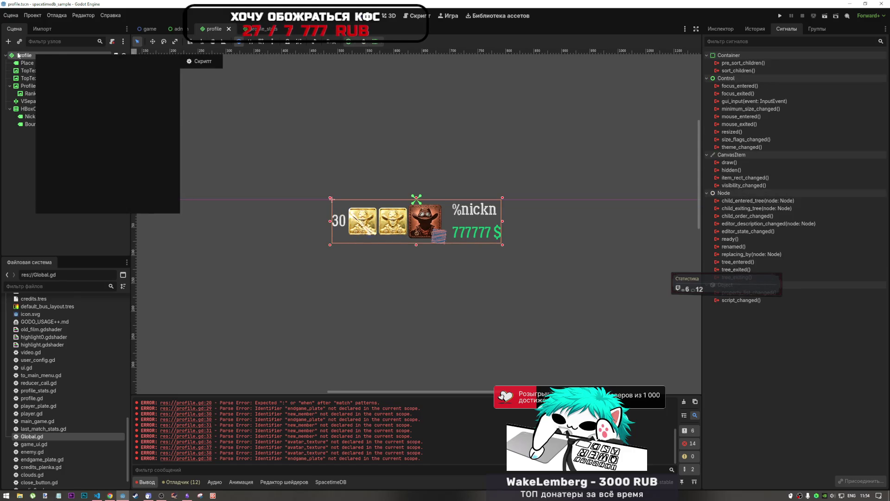
Step: Add a Label child node to the Profile scene
left_click(74, 65)
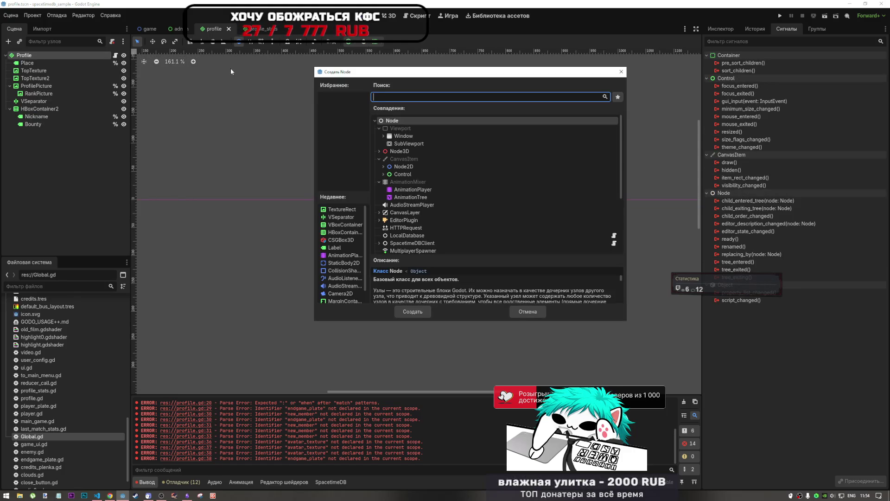
type("albel")
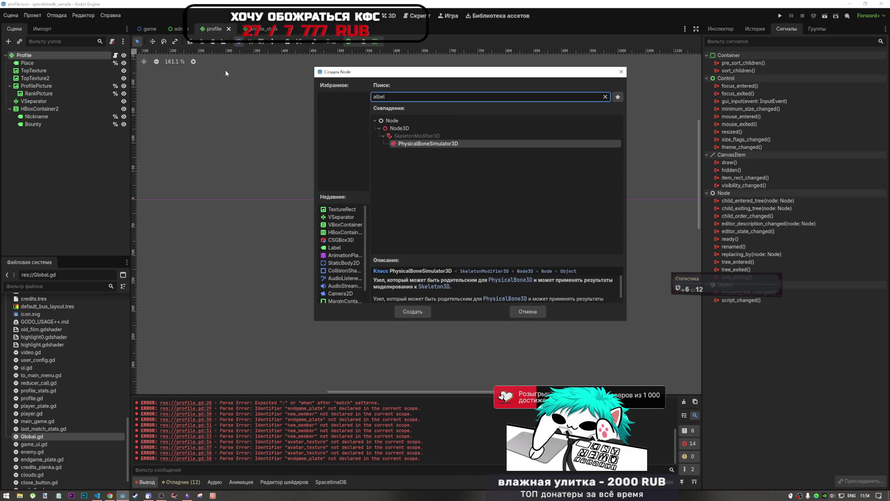
key("BackSpace")
key("BackSpace")
key("BackSpace")
type("label")
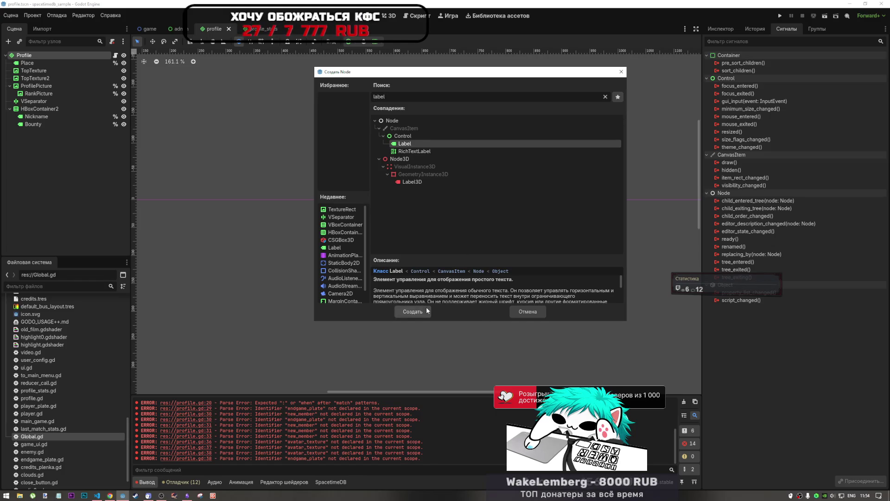
left_click(413, 311)
Step: Move the new Label right after Place and rename it WPM
left_click_drag(27, 131, 40, 68)
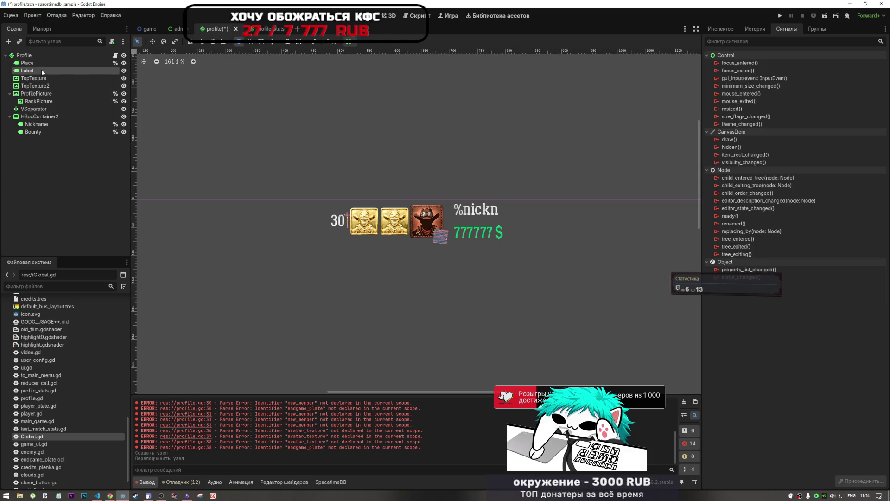
double_click(40, 70)
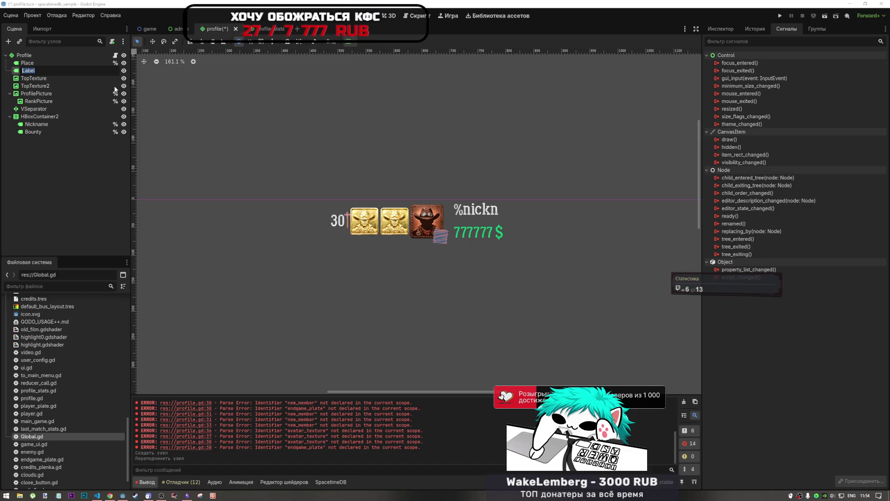
type("WPM")
key("Return")
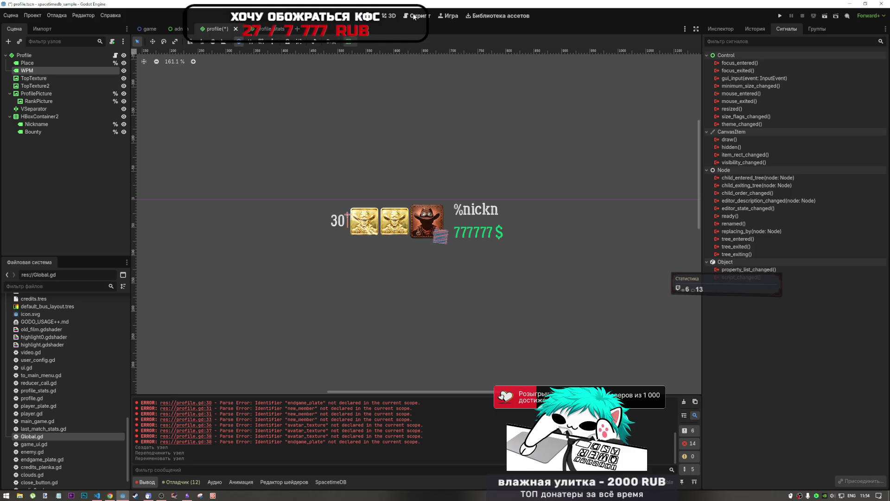
left_click(414, 17)
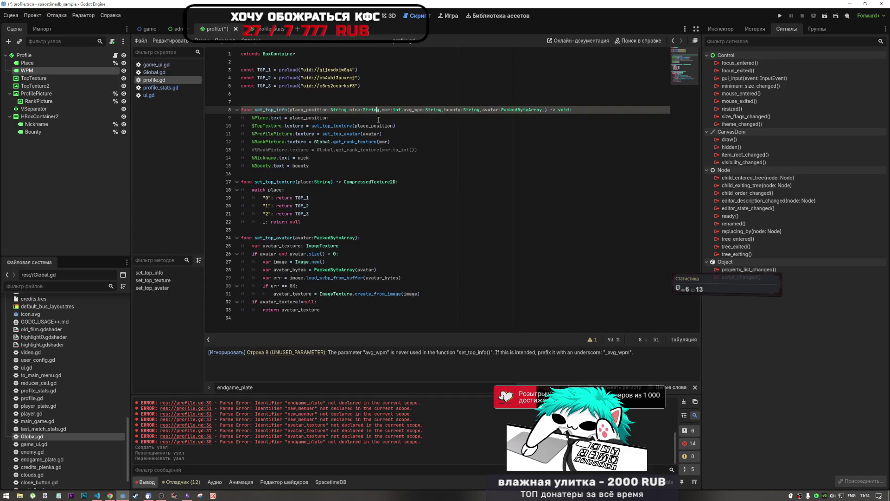
Step: Enable Access as Unique Name on WPM and write '%WPM.text =' on line 16
right_click(36, 73)
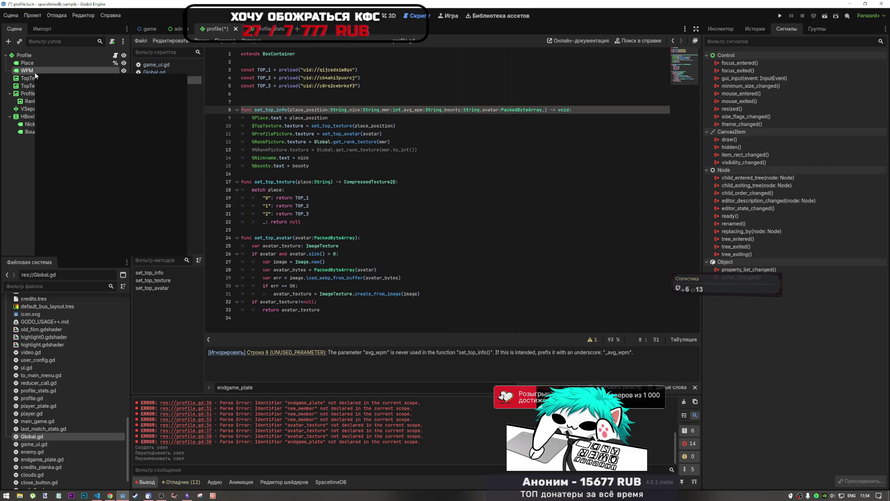
right_click(35, 73)
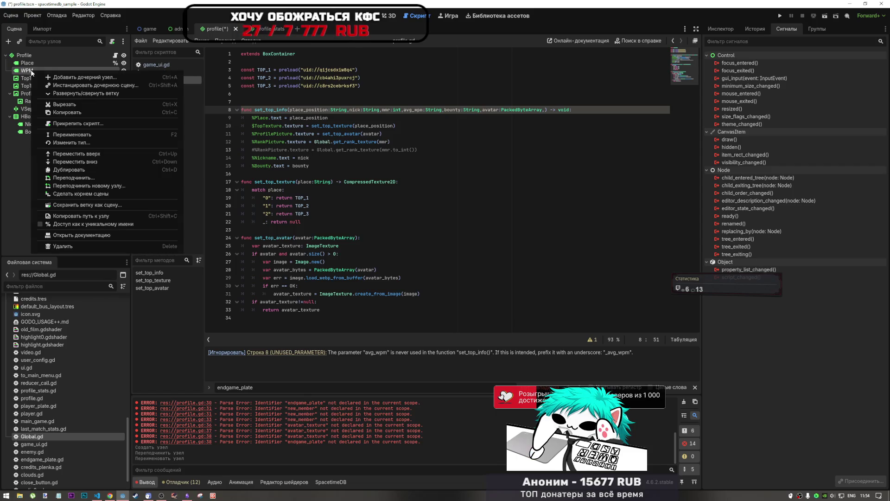
left_click(81, 224)
mouse_move(26, 72)
left_mouse_down()
mouse_move(278, 144)
mouse_move(288, 176)
mouse_move(277, 177)
left_mouse_up()
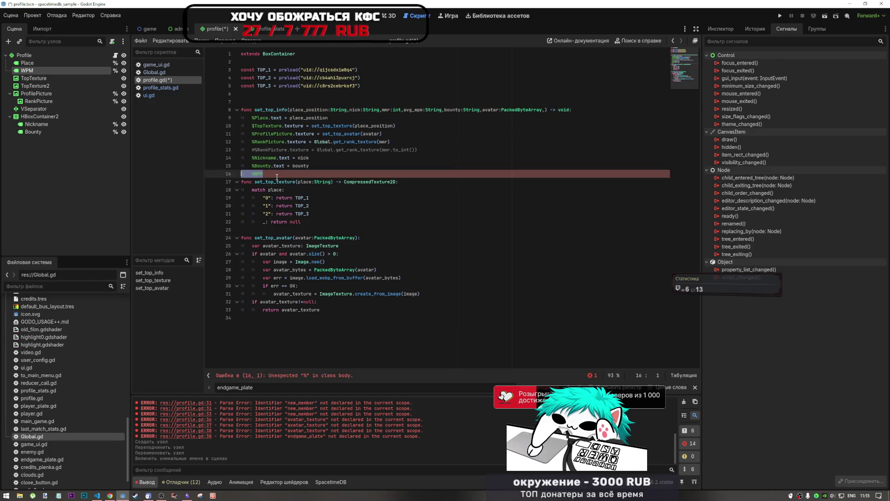
left_click(277, 177)
type(".")
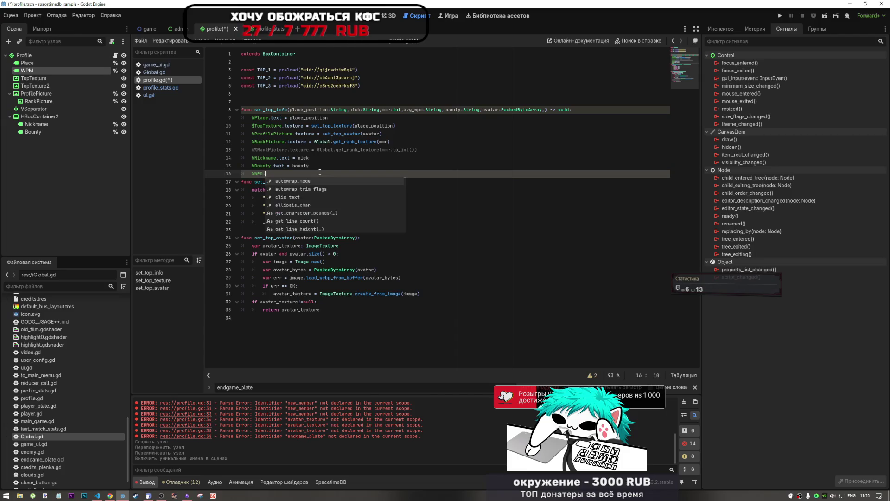
type("text =")
Step: Copy the avg_wpm parameter name and paste it after '%WPM.text ='
left_click(422, 109)
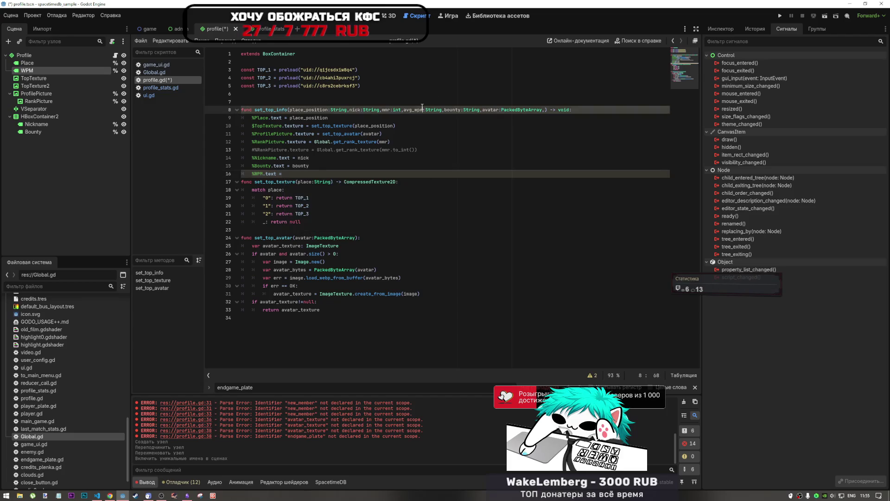
double_click(418, 109)
key("ctrl+c")
left_click(297, 175)
key("ctrl+v")
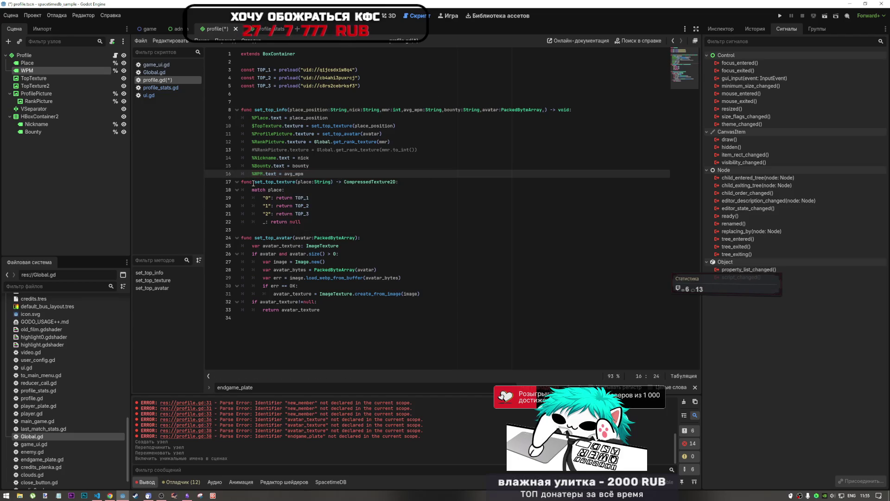
Step: Rename the node to avgWPM, update the line 16 reference to %avgWPM, and save profile.gd
double_click(27, 71)
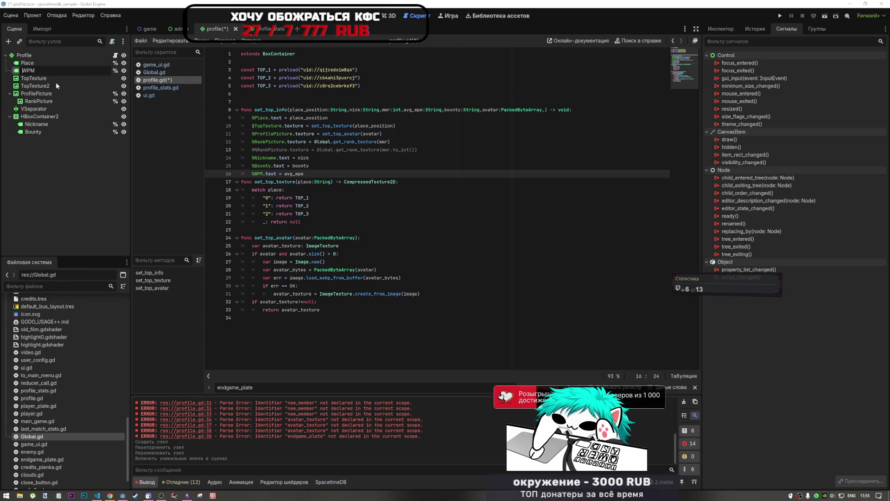
type("avg")
key("Return")
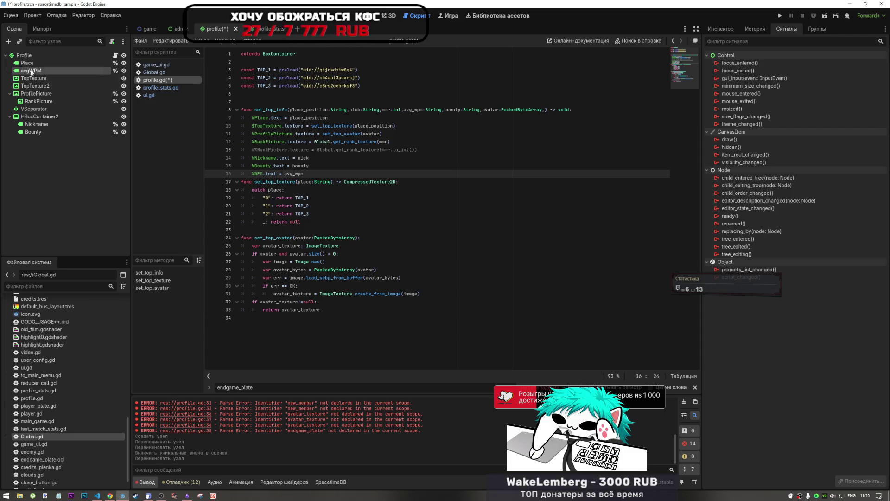
left_click_drag(32, 70, 329, 175)
key("ctrl+x")
left_click_drag(264, 174, 252, 173)
key("ctrl+v")
left_click(338, 174)
key("Return")
key("ctrl+s")
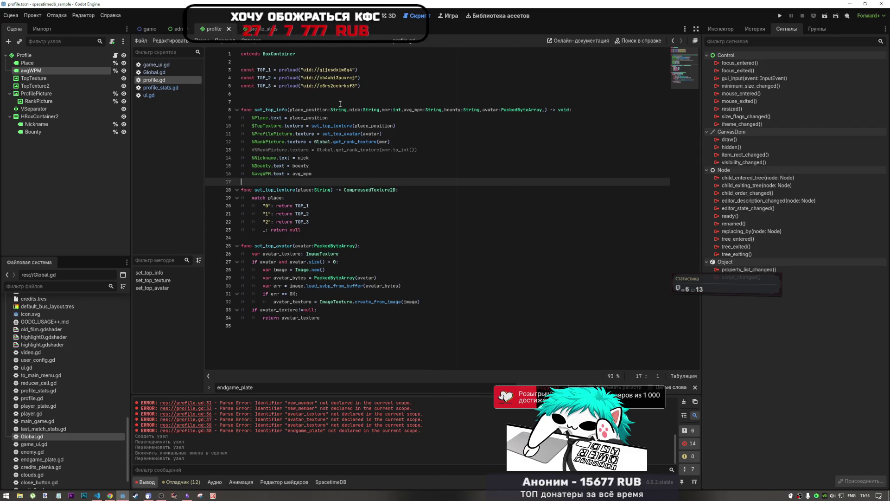
Step: Tidy the blank lines near the constants and look over the rest of profile.gd
left_click(265, 62)
key("Return")
left_click(265, 110)
key("BackSpace")
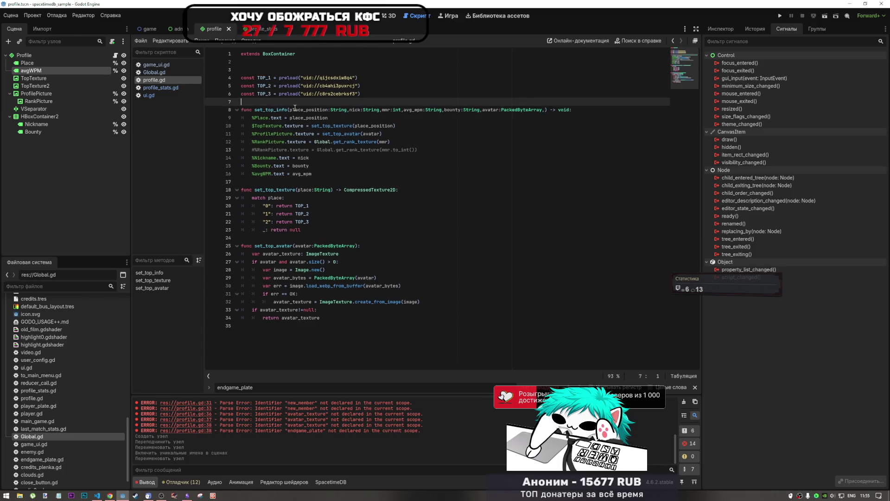
left_click(329, 200)
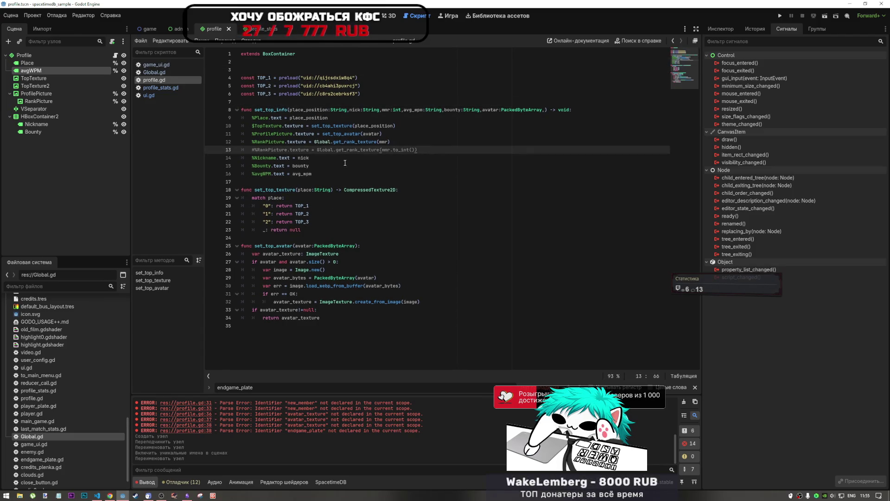
left_click(290, 126)
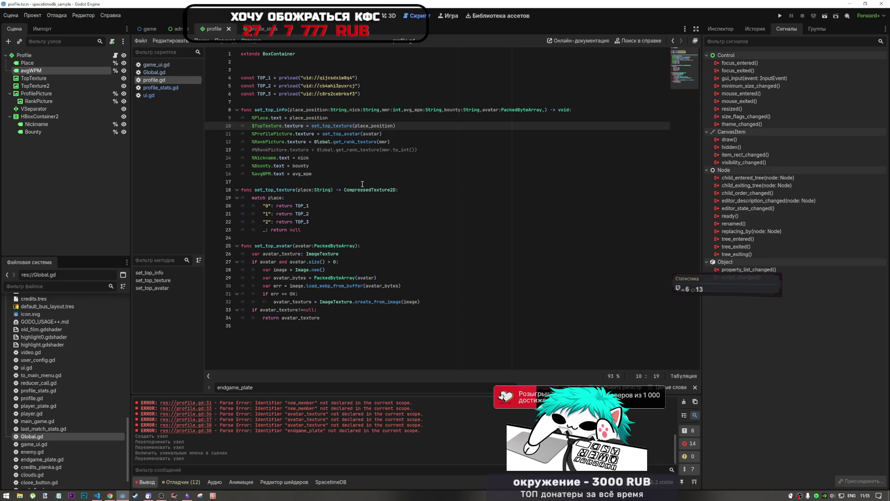
left_click_drag(341, 142, 368, 142)
left_click(392, 142)
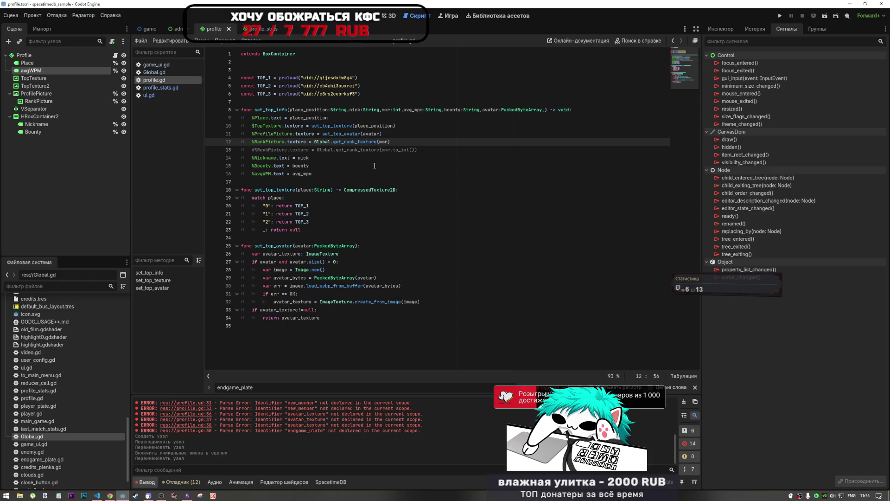
mouse_move(254, 246)
left_mouse_down()
mouse_move(291, 245)
mouse_move(280, 246)
left_mouse_up()
left_click(315, 247)
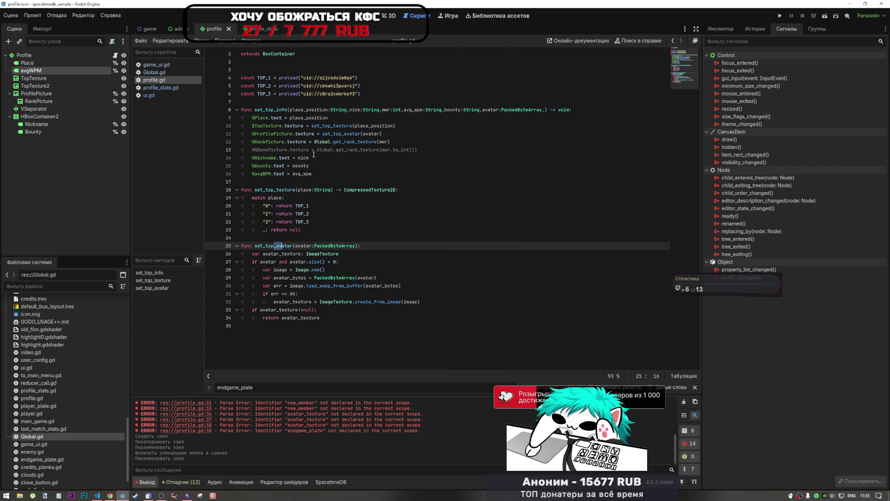
left_click(344, 150)
left_click(382, 134)
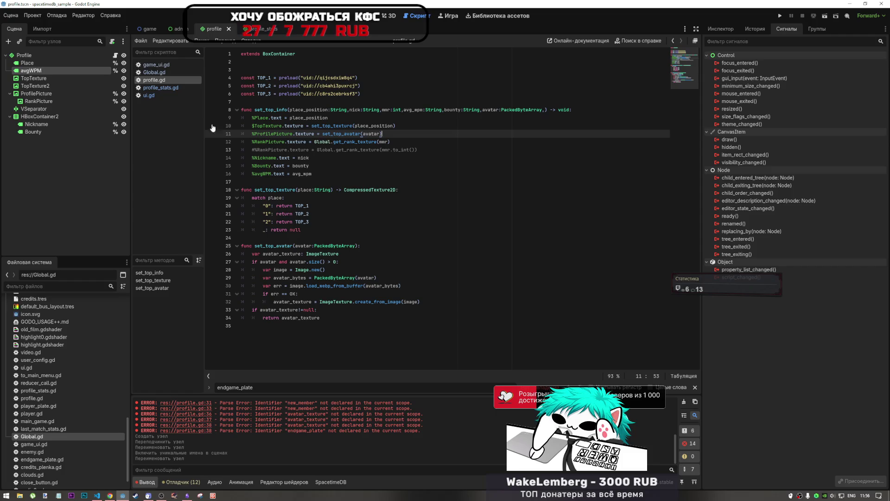
left_click(163, 88)
Step: Look up set_top_info's definition in profile.gd before editing ui.gd's leaderboard loop
left_click(169, 100)
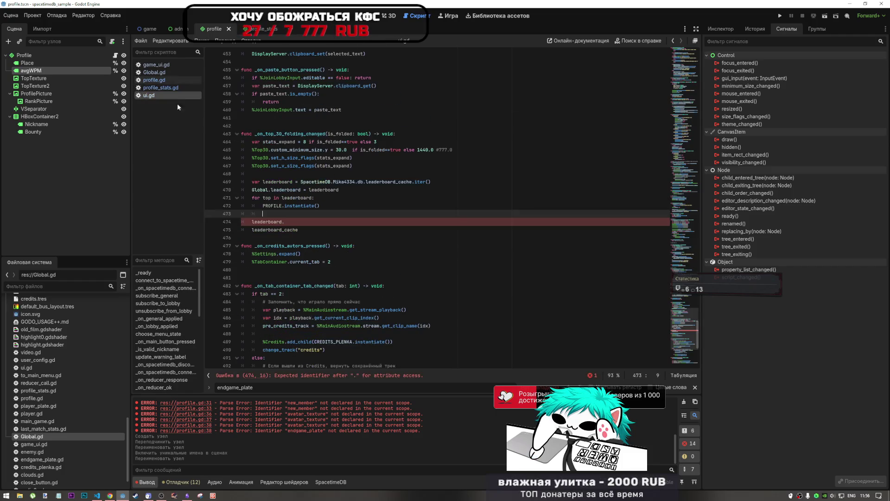
left_click_drag(299, 230, 261, 213)
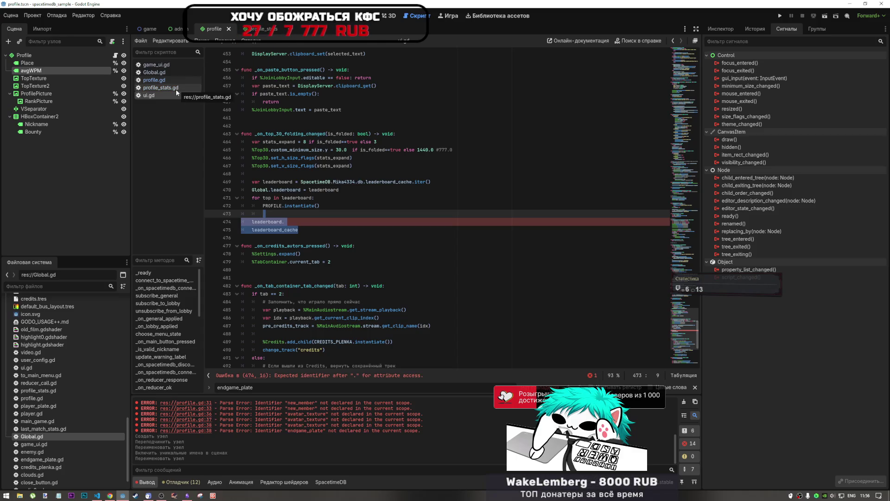
left_click(280, 209)
left_click(253, 32)
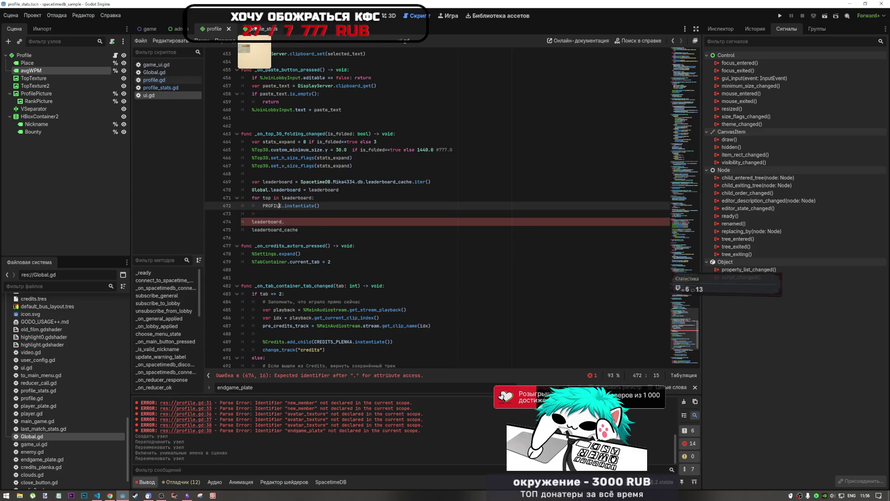
left_click(211, 30)
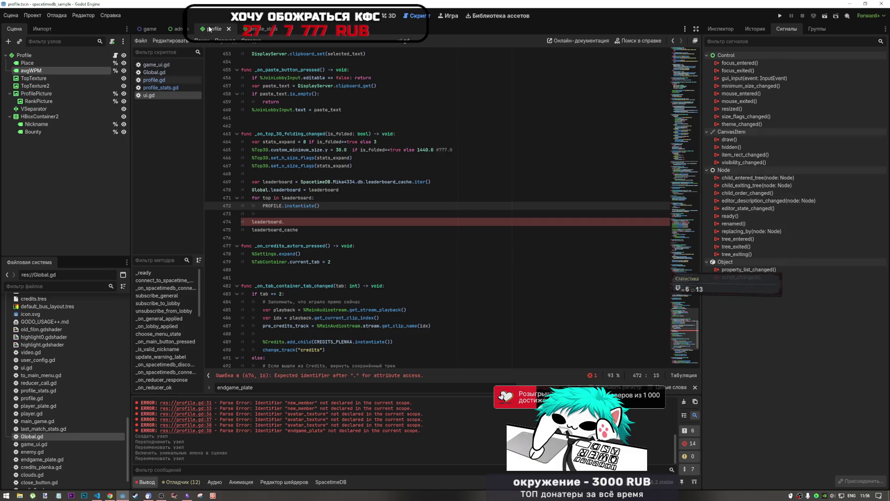
key("ctrl+z")
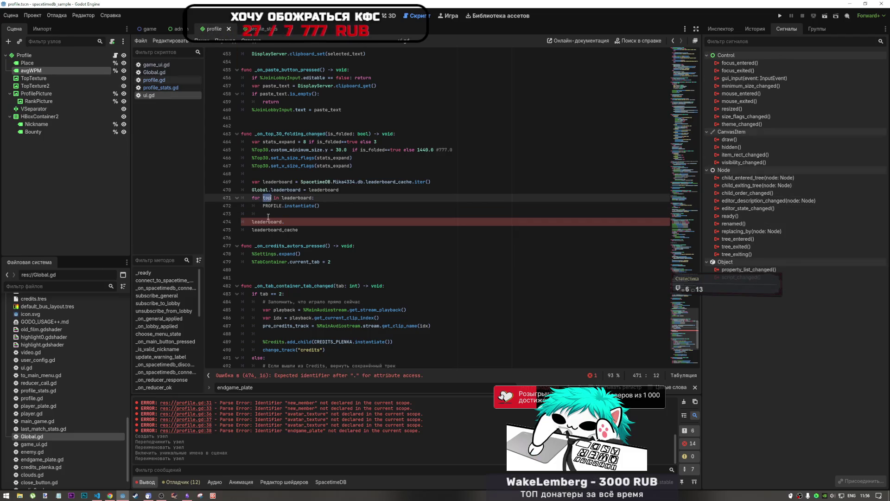
left_click(263, 28)
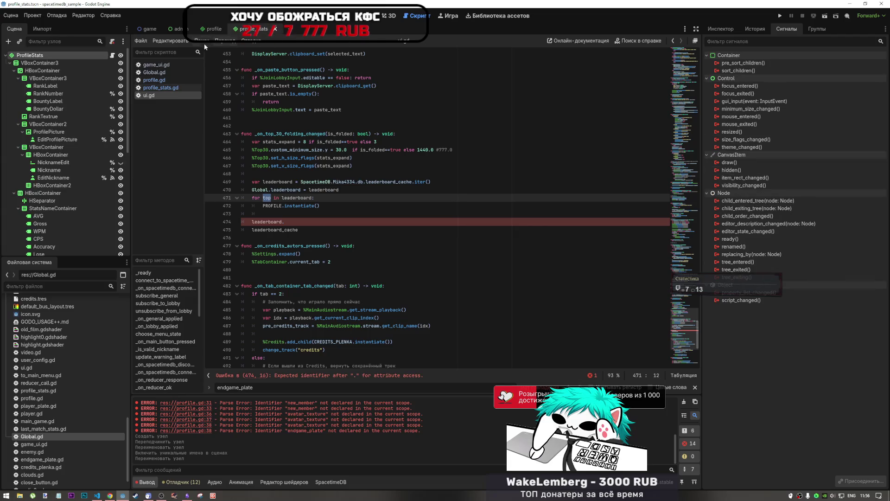
left_click(160, 88)
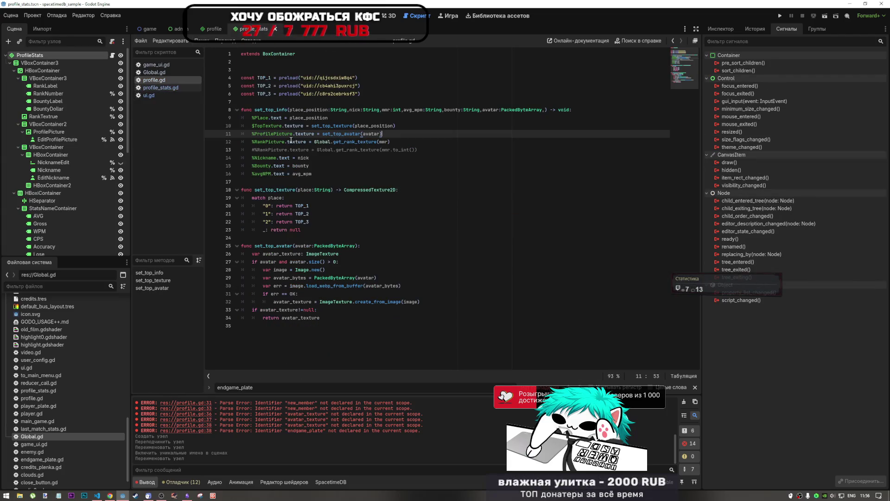
double_click(271, 110)
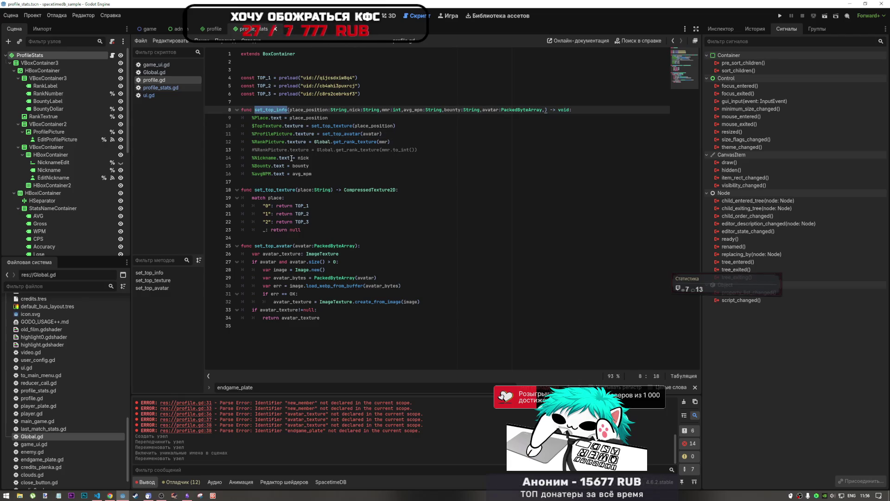
key("alt+Left")
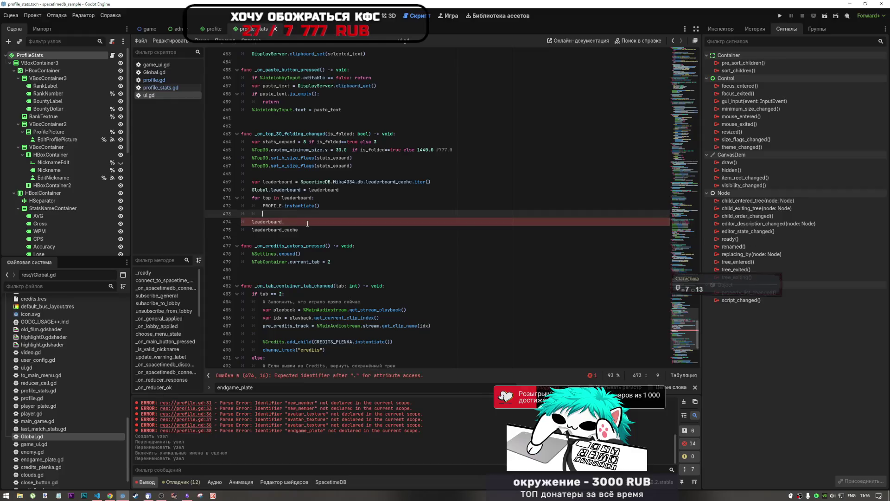
Step: Start the PROFILE.set_top_info( call in the loop and delete the leftover leaderboard lines
type("PROG")
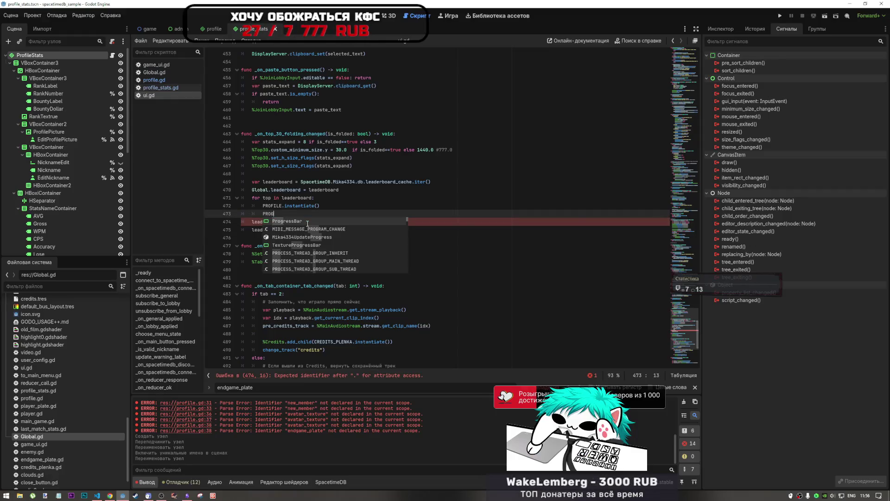
key("BackSpace")
type("FILE")
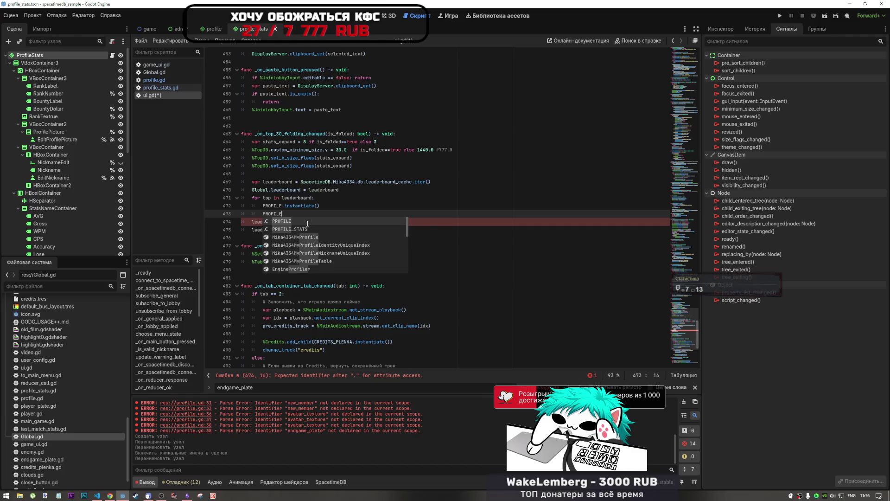
type(".set_top_info(")
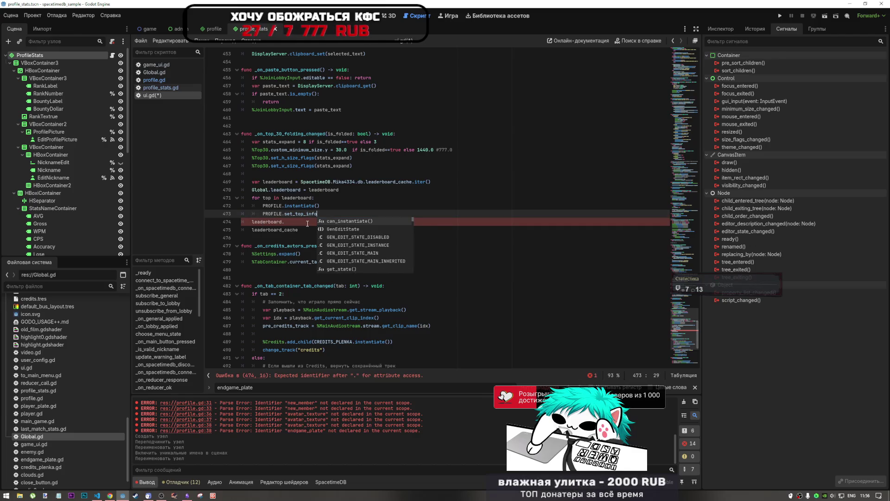
left_click(308, 223)
key("ctrl+shift+k")
key("BackSpace")
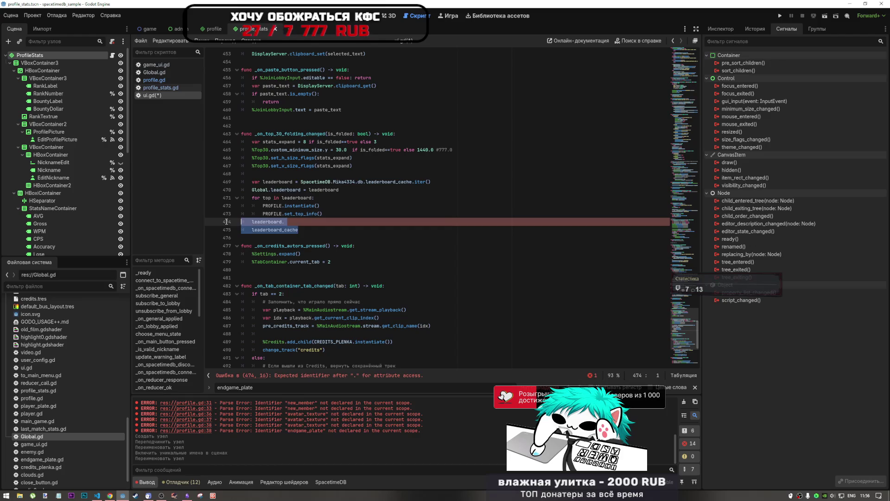
key("Left")
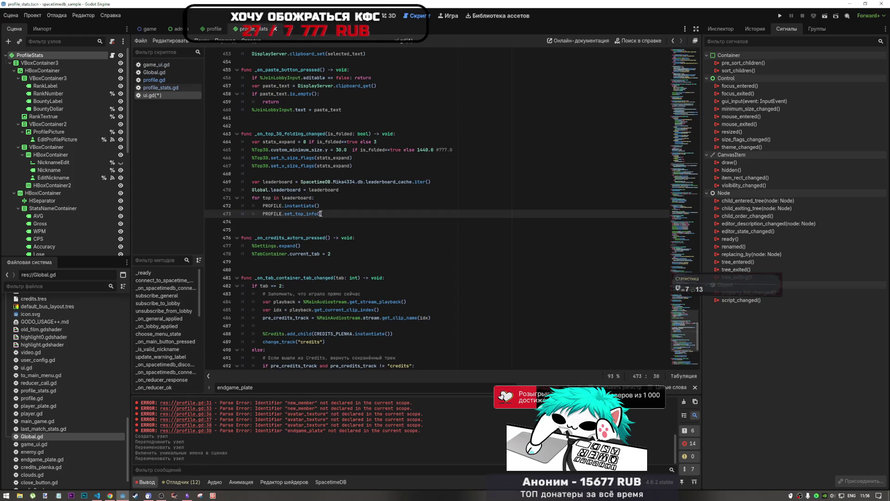
key("Up")
key("Up")
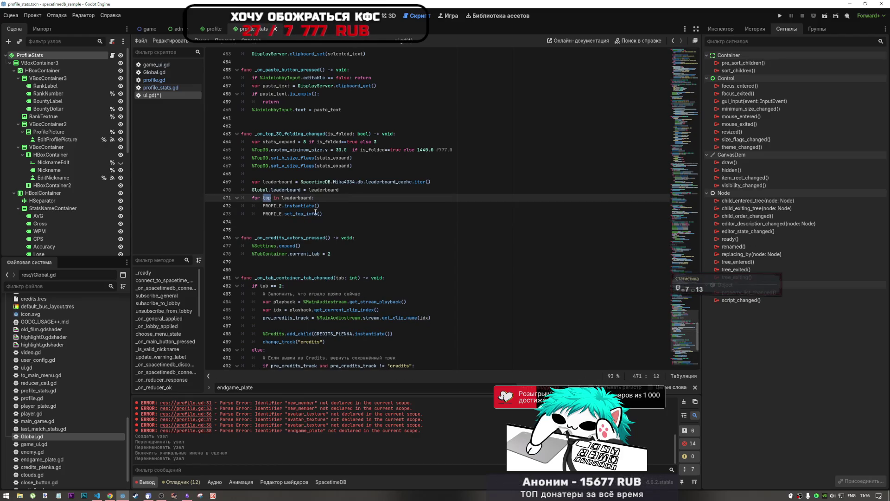
left_click(322, 214)
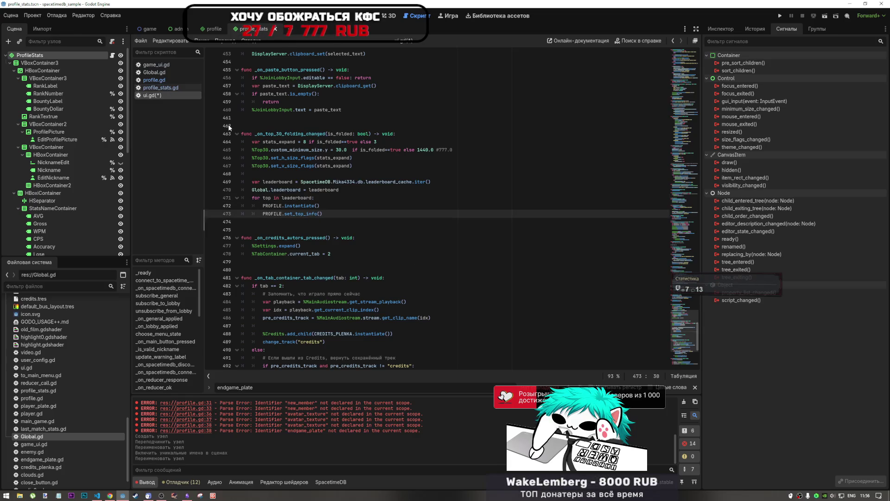
Step: Compare with profile_stats.gd, then fill in the first argument as top[0], in the call
left_click(160, 87)
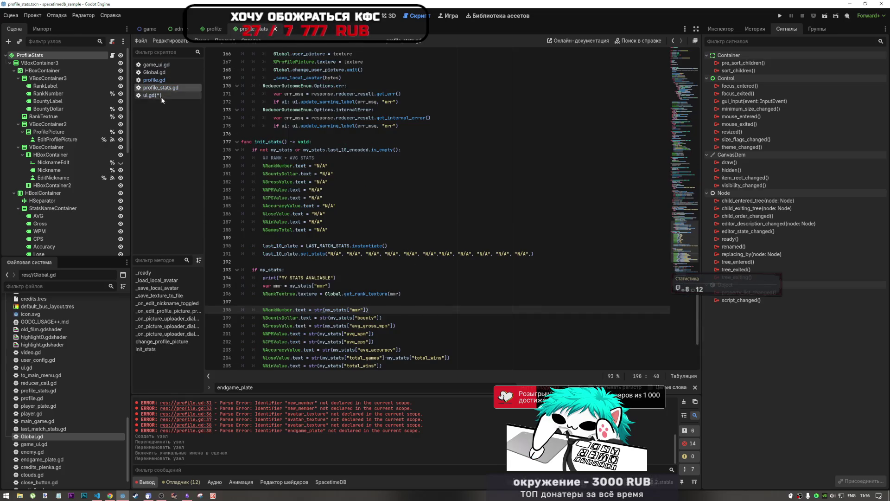
left_click(161, 95)
left_click(163, 88)
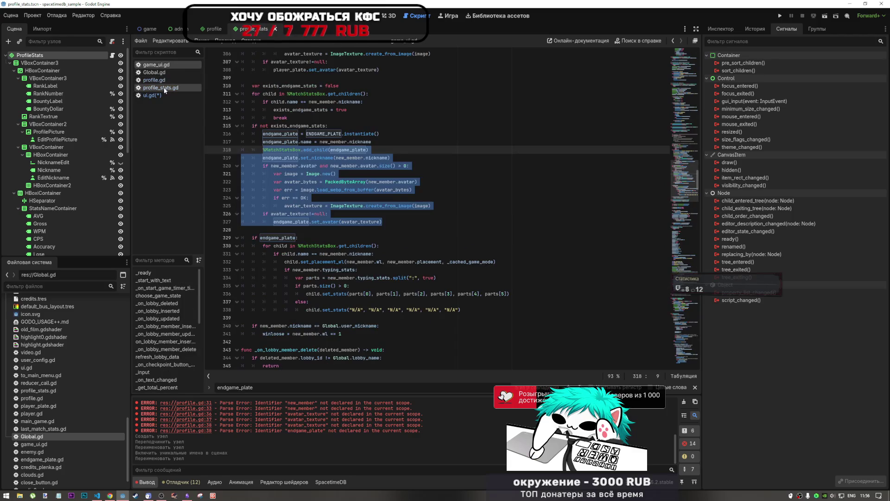
left_click(162, 95)
left_click(162, 88)
left_click(162, 95)
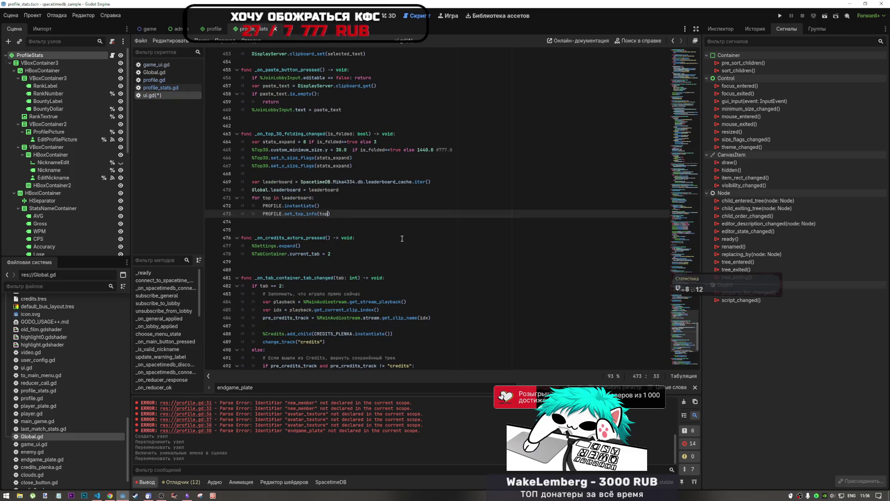
type("[0")
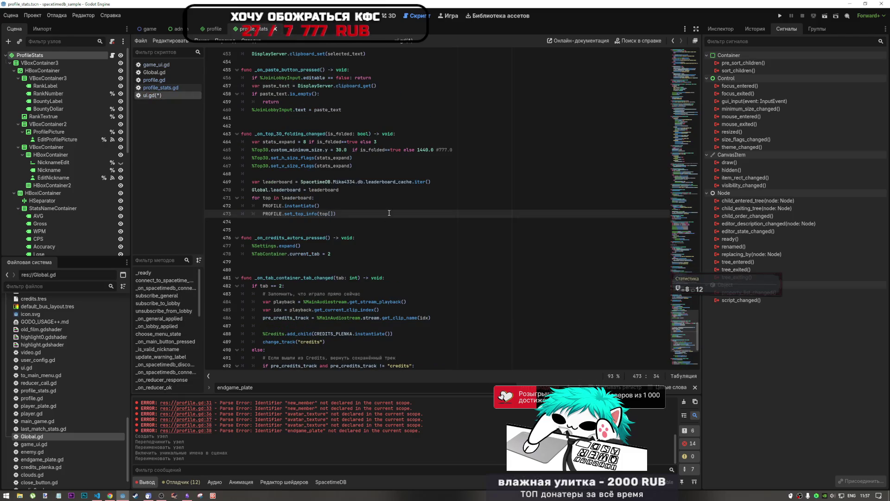
left_click(340, 214)
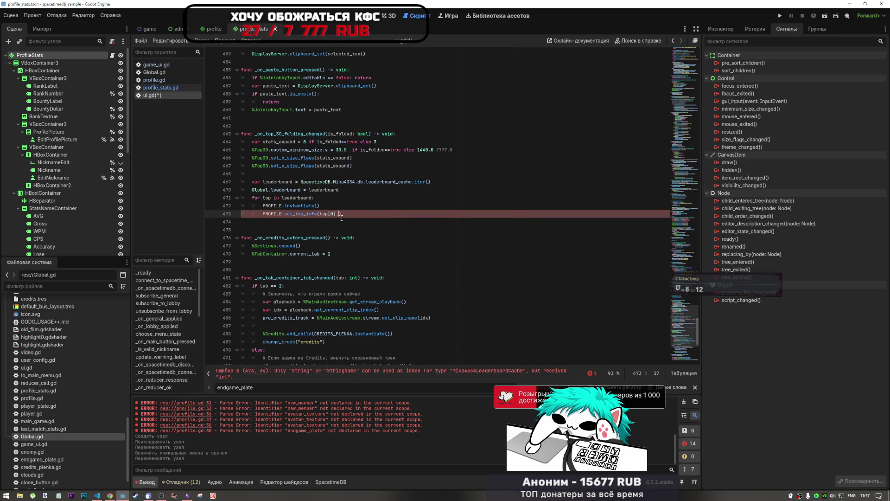
type(",")
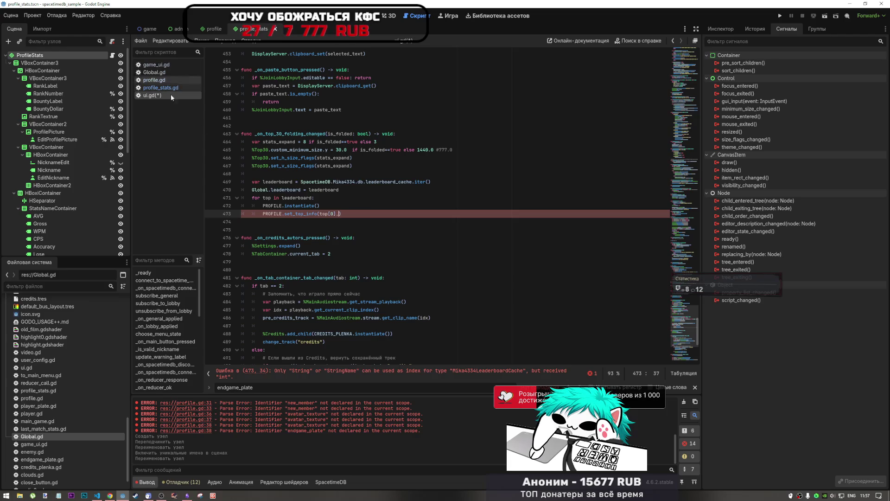
Step: Check the schema in VS Code and review set_top_info's parameters across the project scripts
key("alt+Tab")
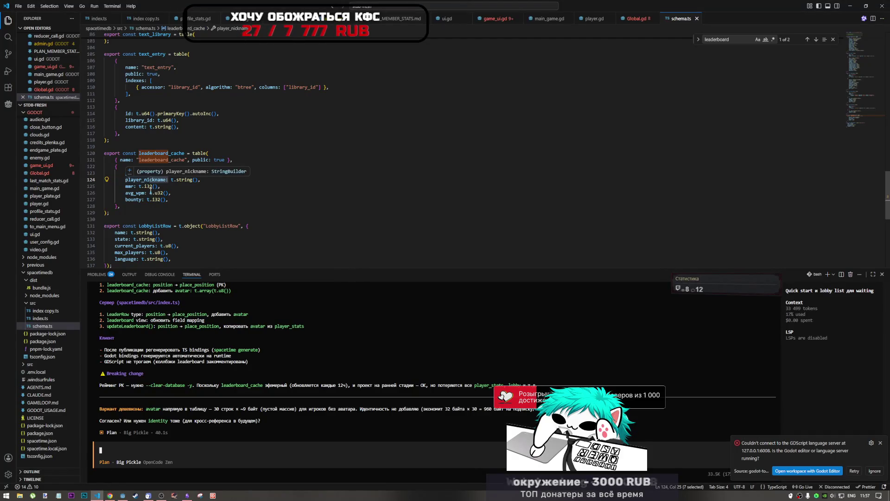
left_click(121, 495)
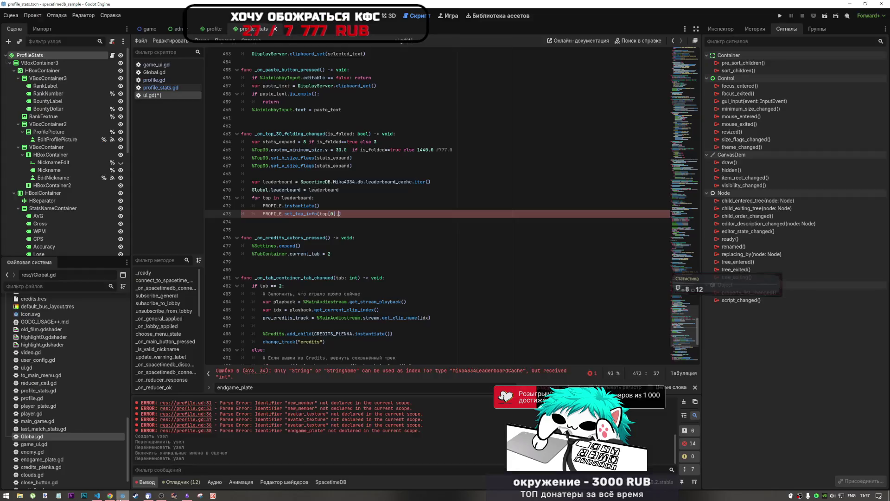
left_click(160, 88)
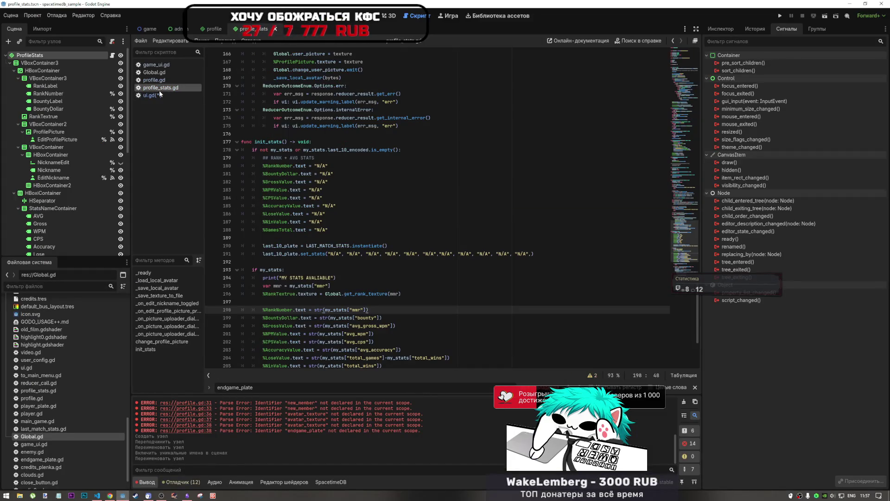
left_click(154, 79)
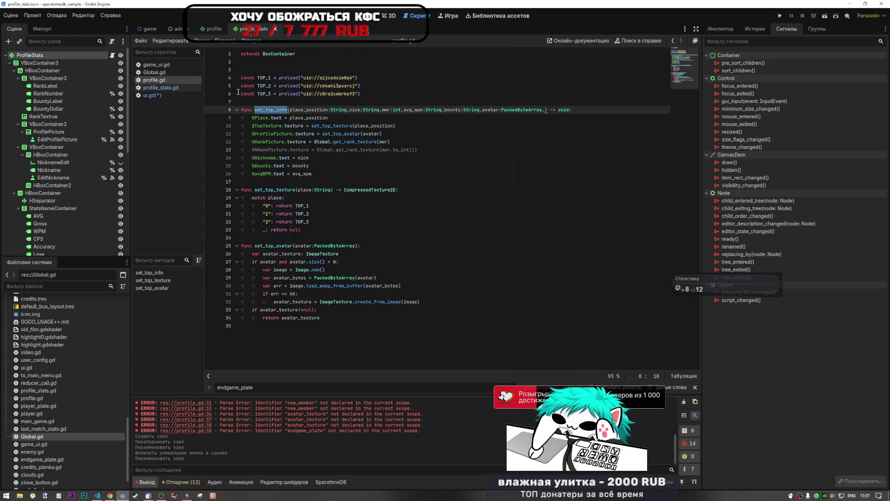
left_click(160, 72)
left_click(170, 67)
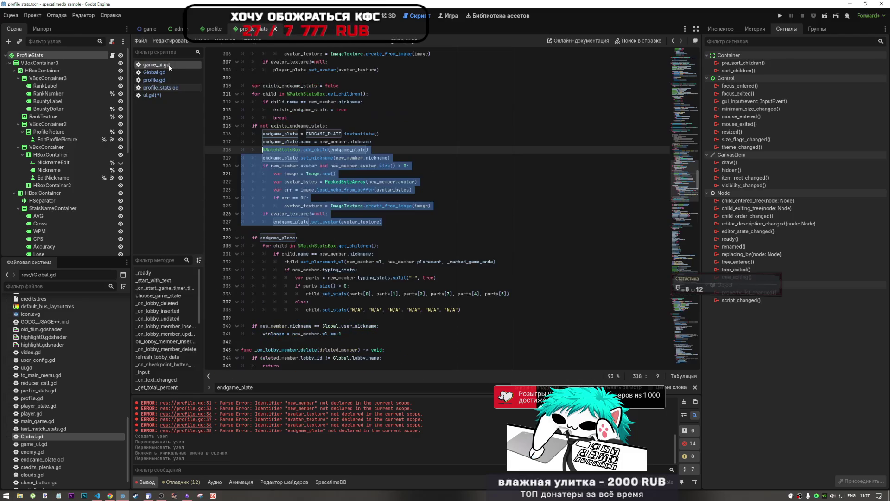
left_click(158, 95)
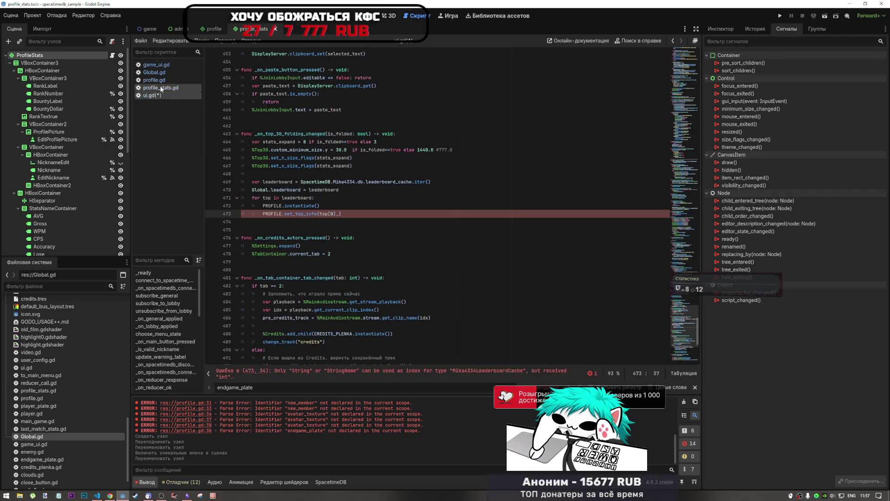
left_click(160, 89)
left_click(350, 212, "ctrl")
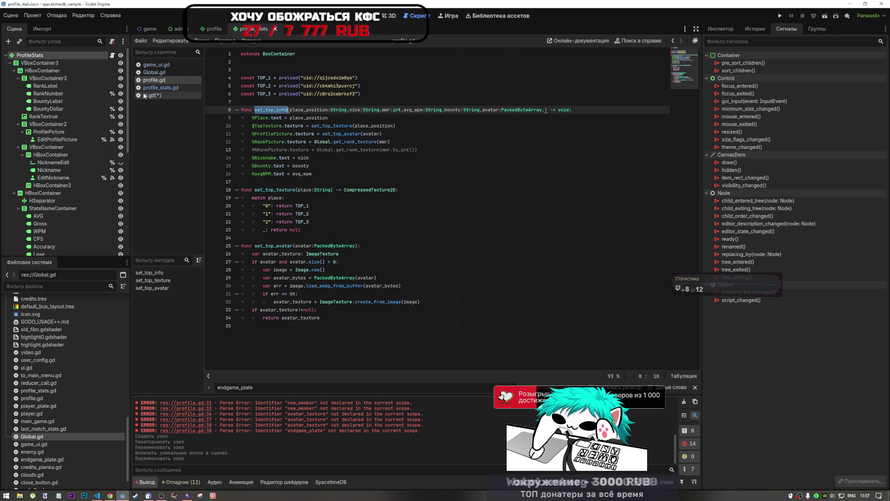
Step: Recheck set_top_info's parameters in profile.gd, then return to ui.gd's leaderboard loop
key("alt+Left")
left_click(352, 220)
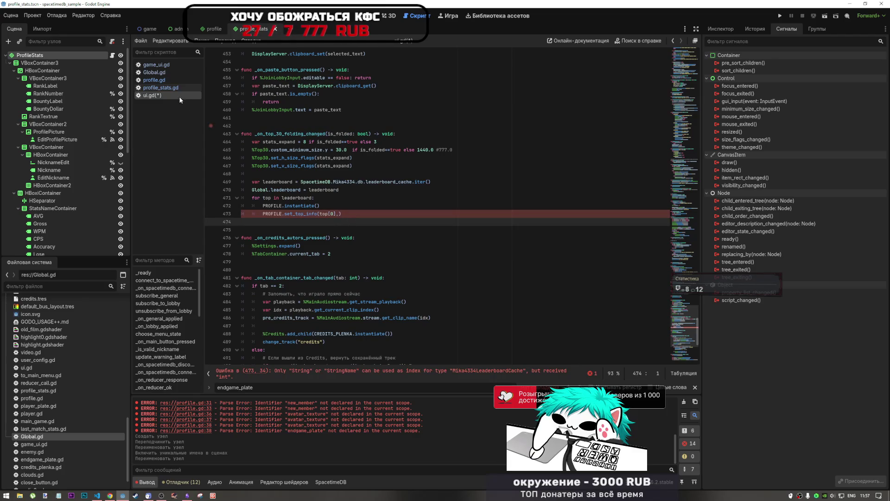
left_click(181, 88)
left_click(183, 80)
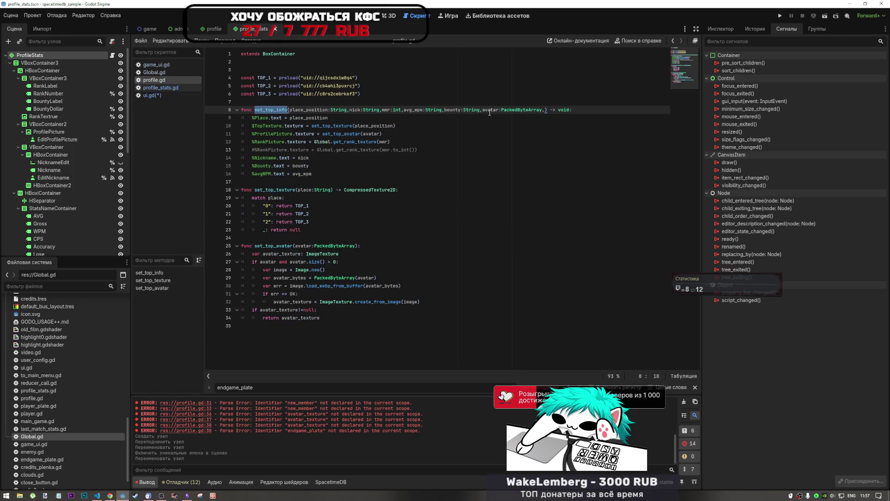
left_click(153, 95)
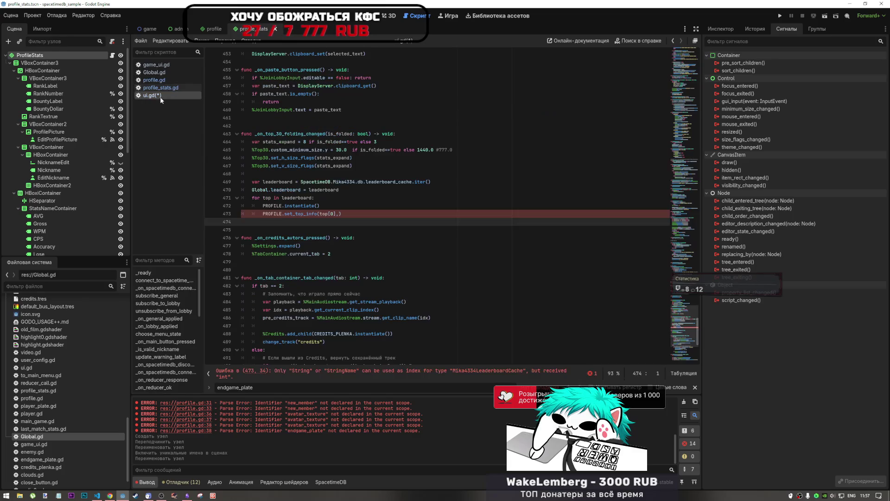
Step: Duplicate the top[0] argument and renumber the copies so the call passes top[0] through top[5]
left_click_drag(340, 214, 320, 214)
key("ctrl+c")
key("ctrl+v")
key("ctrl+v")
key("ctrl+v")
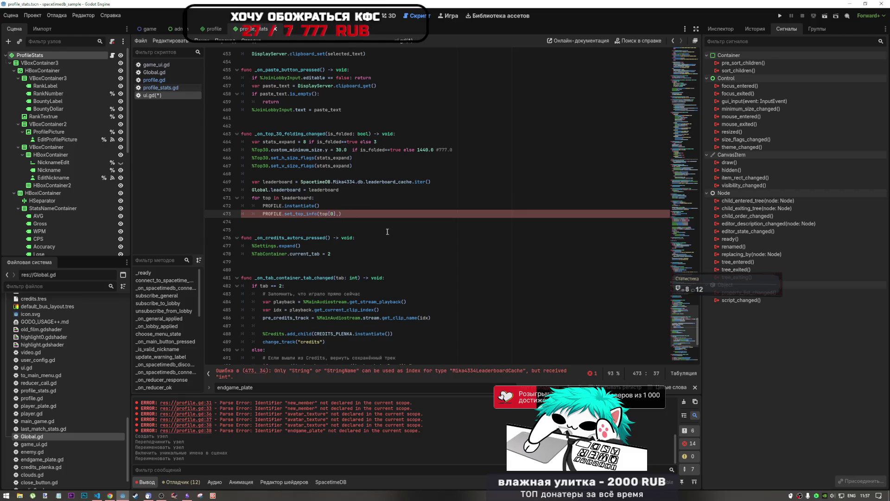
key("ctrl+v")
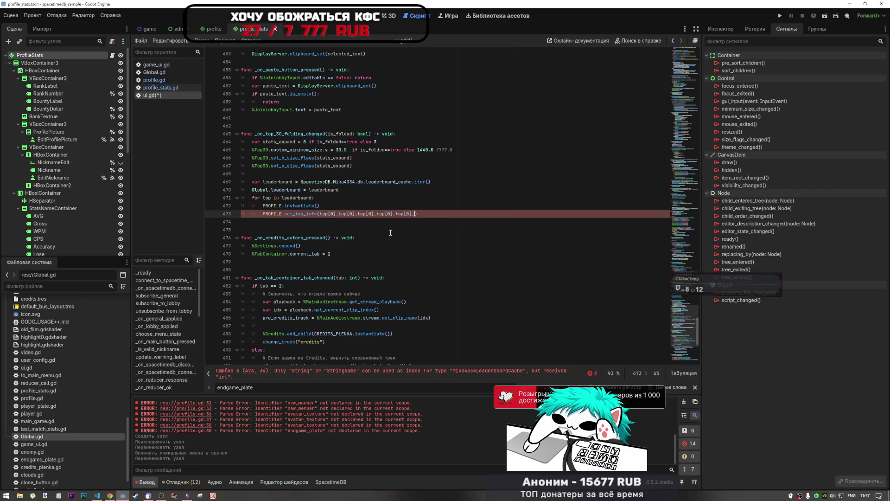
type("1],top[")
double_click(370, 213)
type("2")
double_click(388, 214)
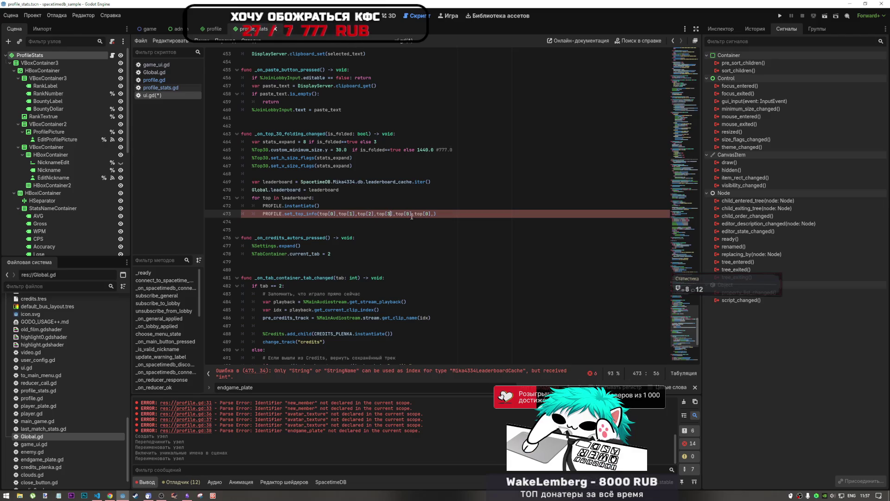
type("4")
type("5")
key("End")
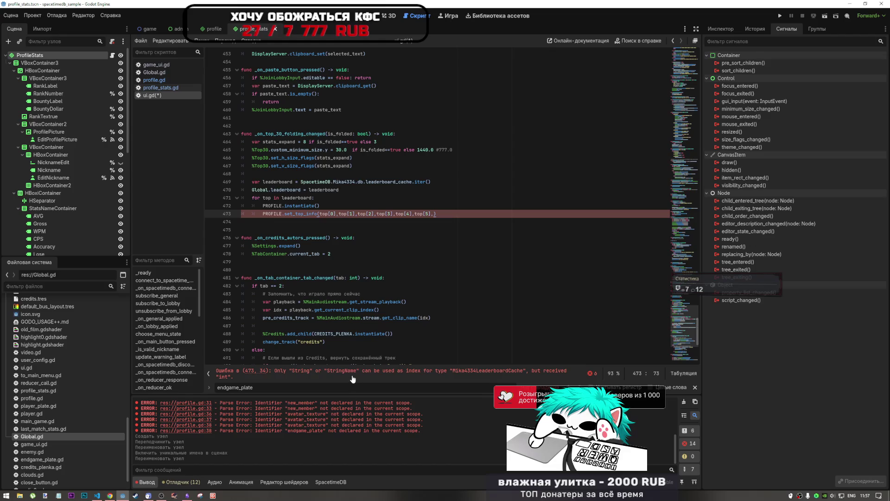
Step: Try a str wrapper before top[0], remove it again, and save ui.gd
left_click(320, 214)
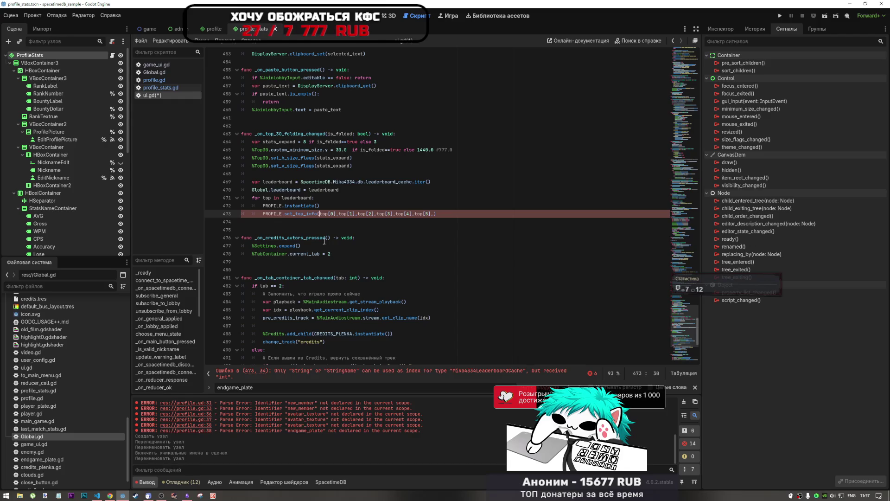
type("str")
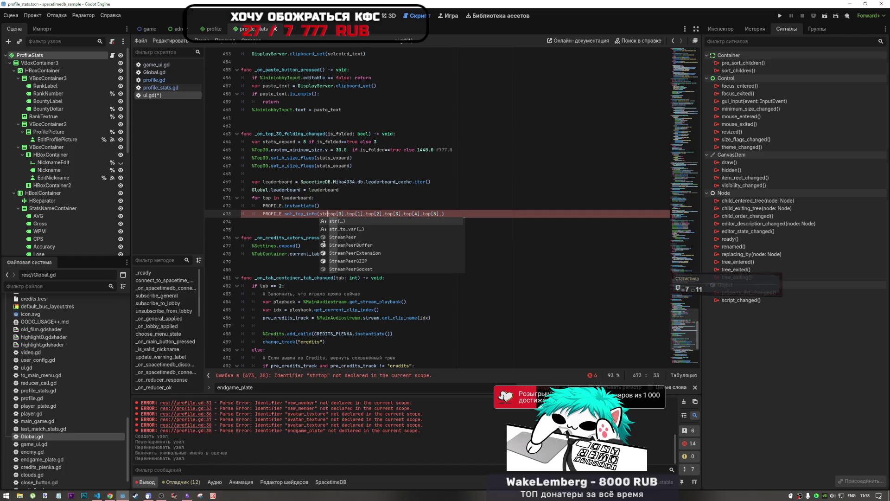
key("BackSpace")
key("BackSpace")
key("BackSpace")
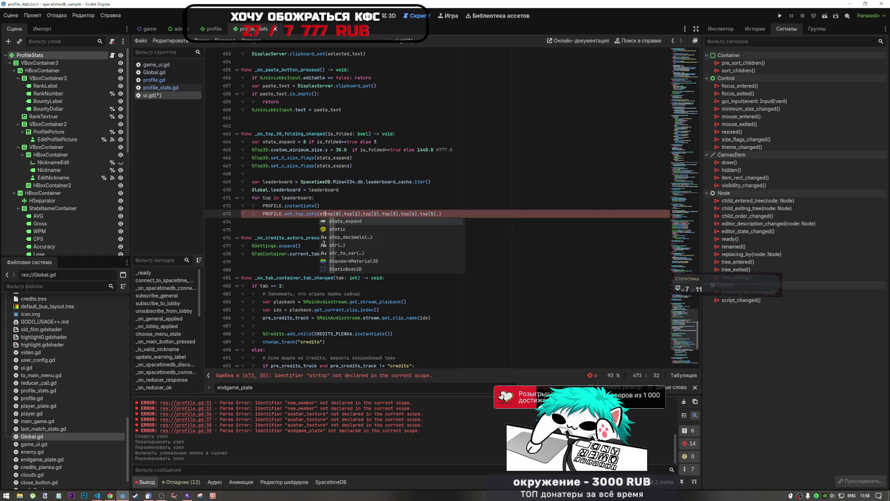
key("ctrl+s")
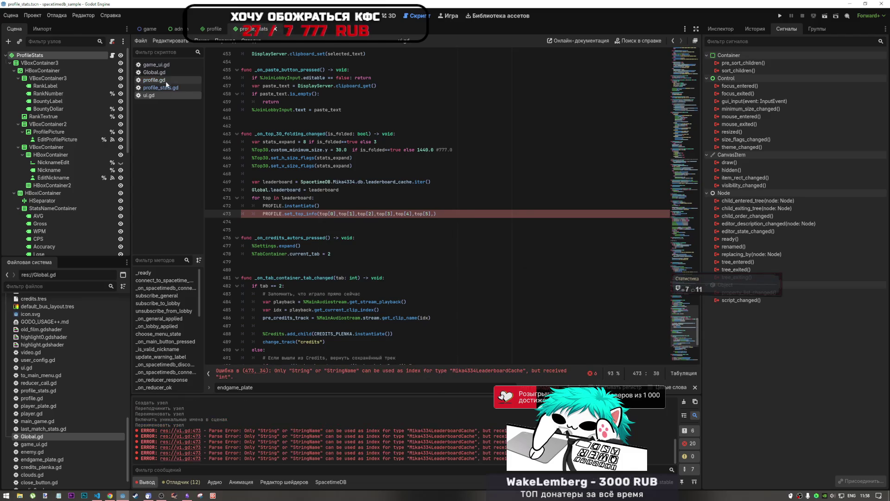
Step: Change set_top_info's place_position, avg_wpm and bounty parameters from String to int
left_click(163, 88)
left_click(163, 80)
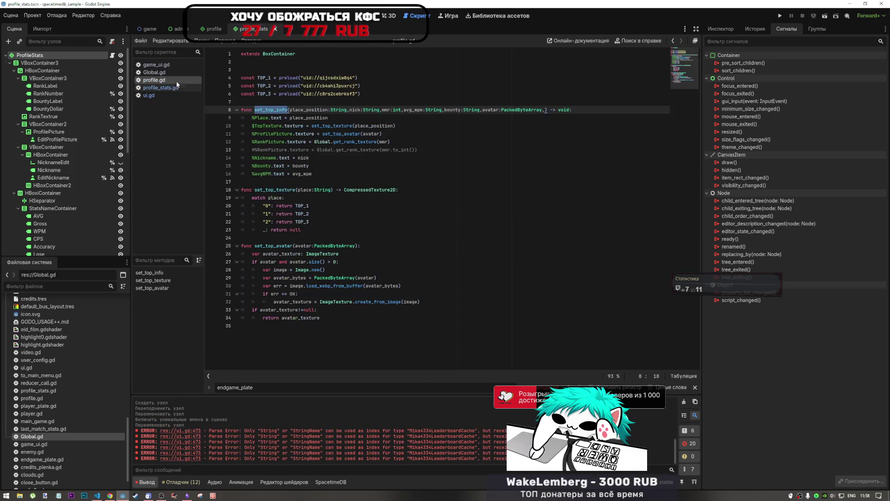
left_click(373, 110)
left_click(355, 110)
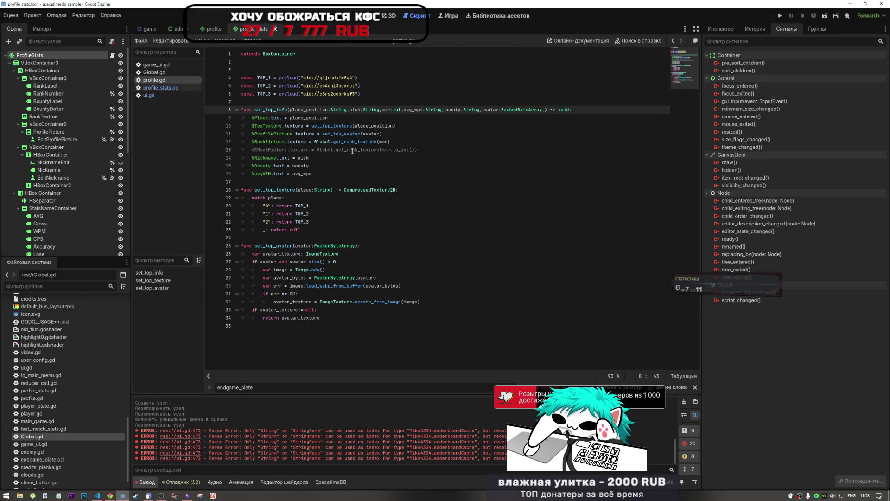
double_click(338, 110)
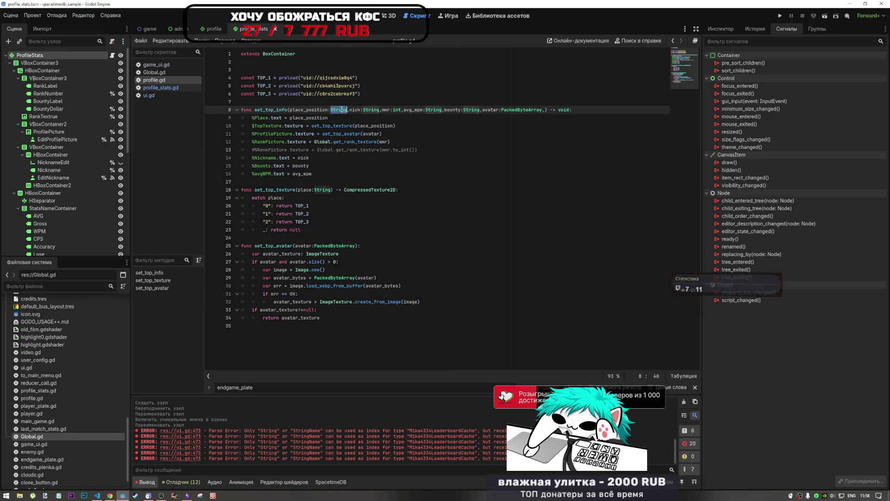
type("int")
left_click(423, 110)
double_click(422, 110)
type("int")
left_click(478, 110)
double_click(497, 110)
left_click(458, 110)
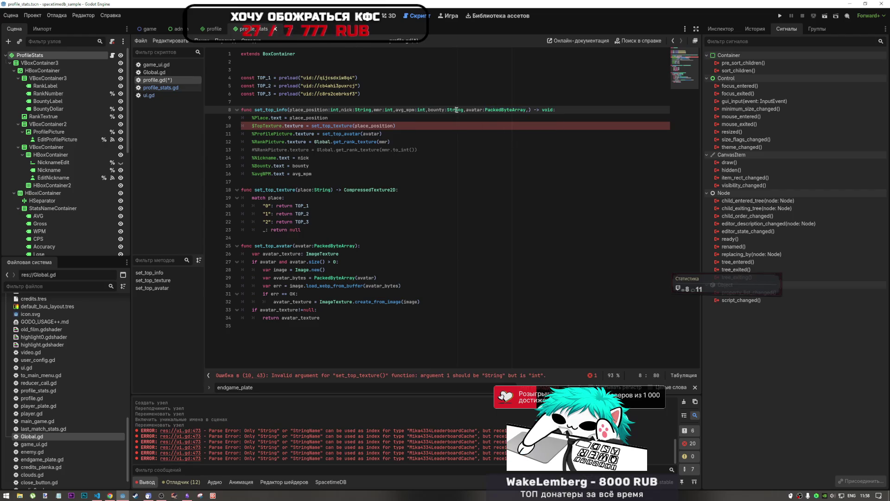
double_click(459, 110)
type("int")
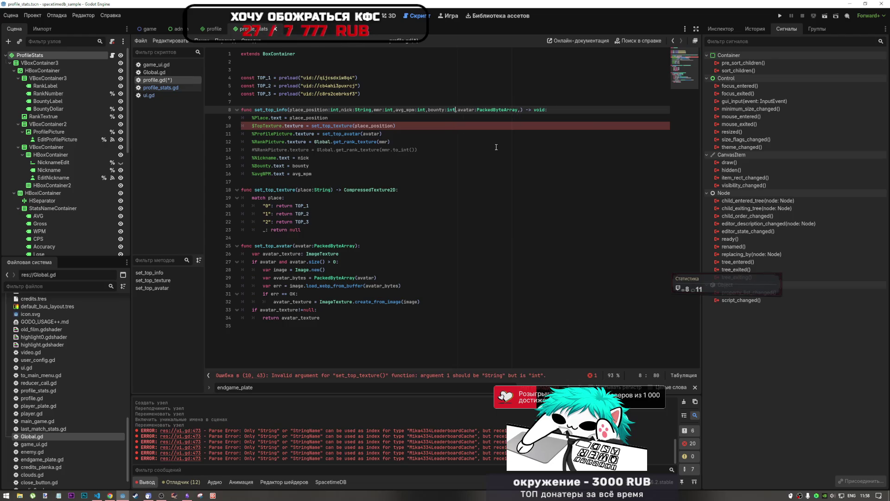
left_click(369, 125)
Step: Make set_top_texture take an int place, match cases 0, 1, 2, and save profile.gd
left_click(287, 126)
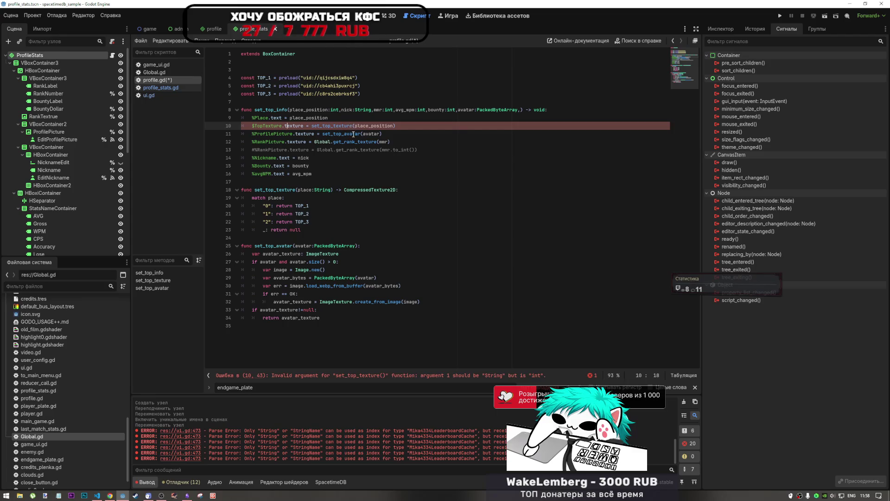
double_click(324, 190)
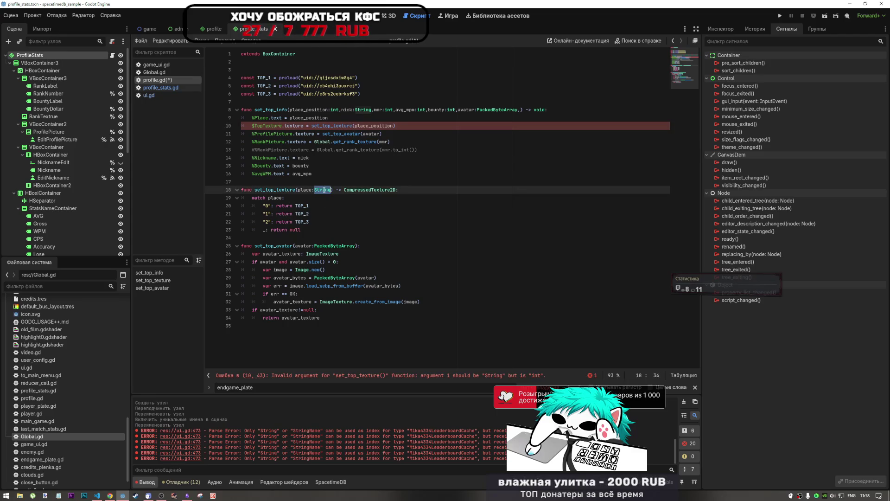
type("int")
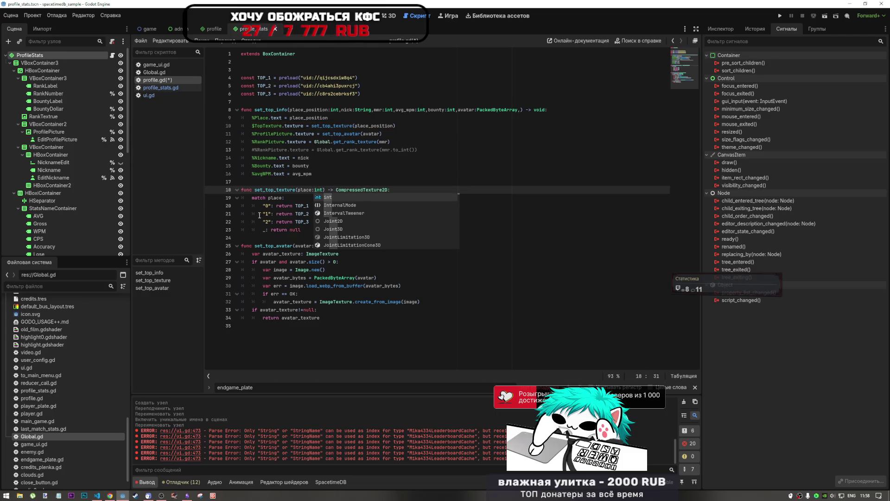
left_click(271, 207)
double_click(264, 206)
type("0")
double_click(267, 213)
type("1")
double_click(266, 222)
type("2")
left_click(319, 206)
key("ctrl+s")
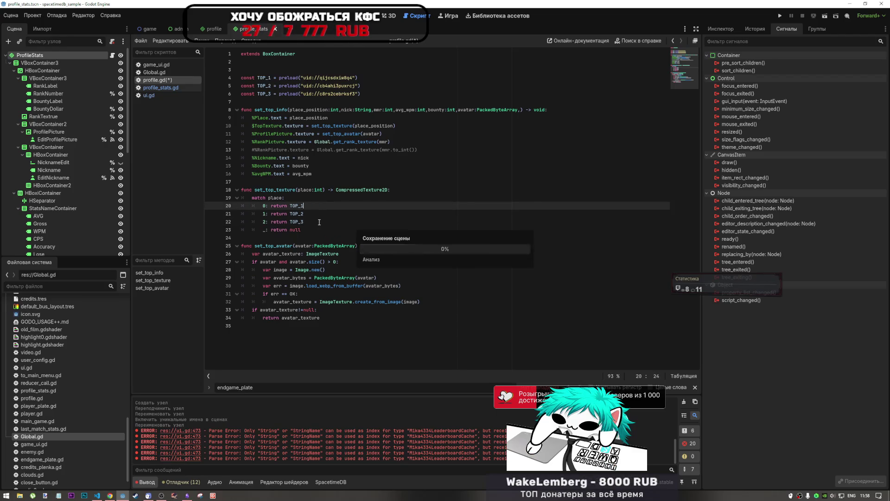
left_click(365, 174)
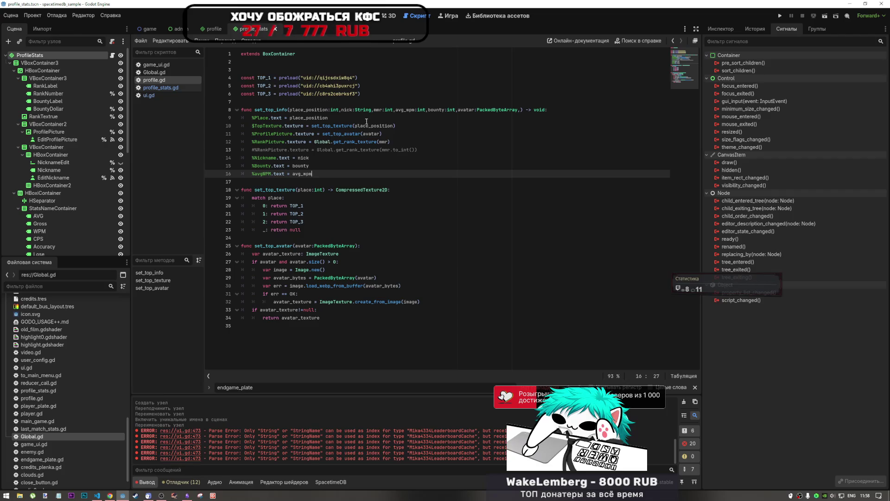
Step: Wrap place_position, bounty and avg_wpm in str() on lines 9, 15 and 16
left_click(288, 117)
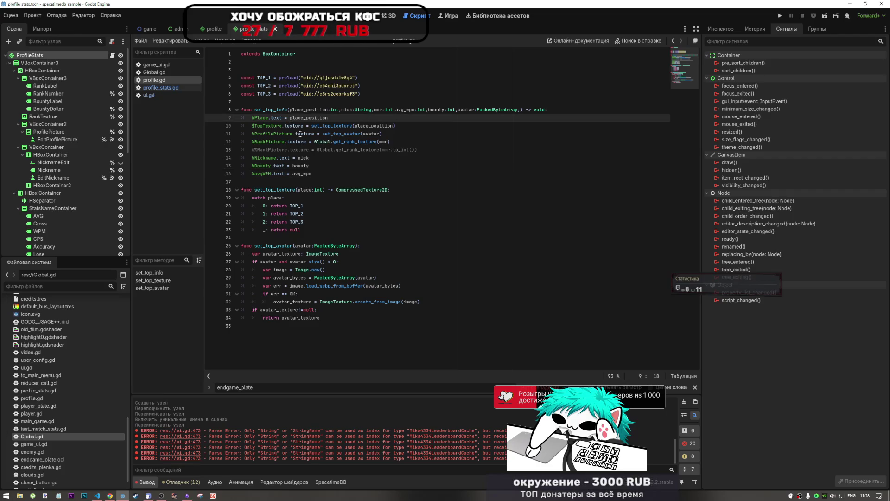
type("str(")
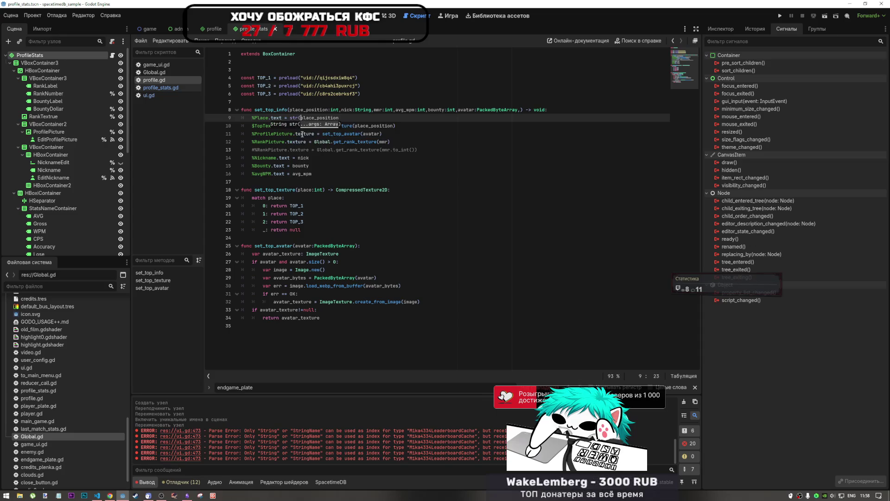
left_click(345, 117)
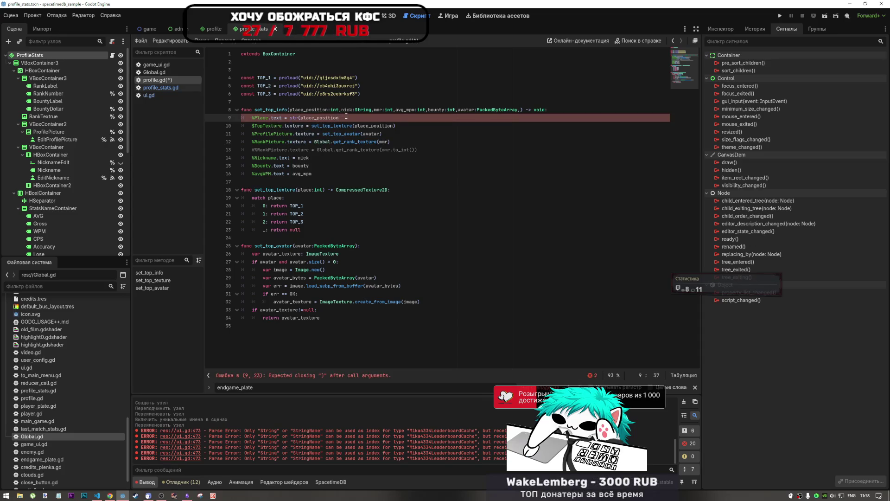
type(")")
left_click_drag(301, 117, 289, 117)
left_click(298, 158)
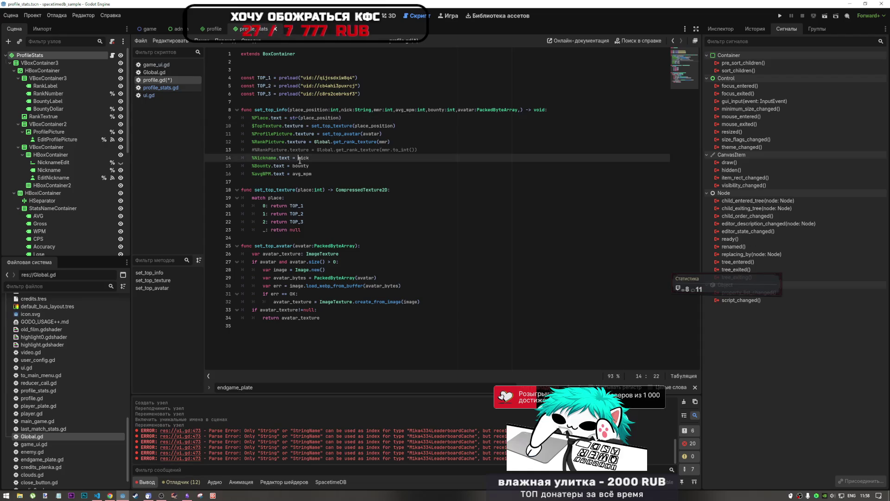
left_click(293, 166)
type("str(")
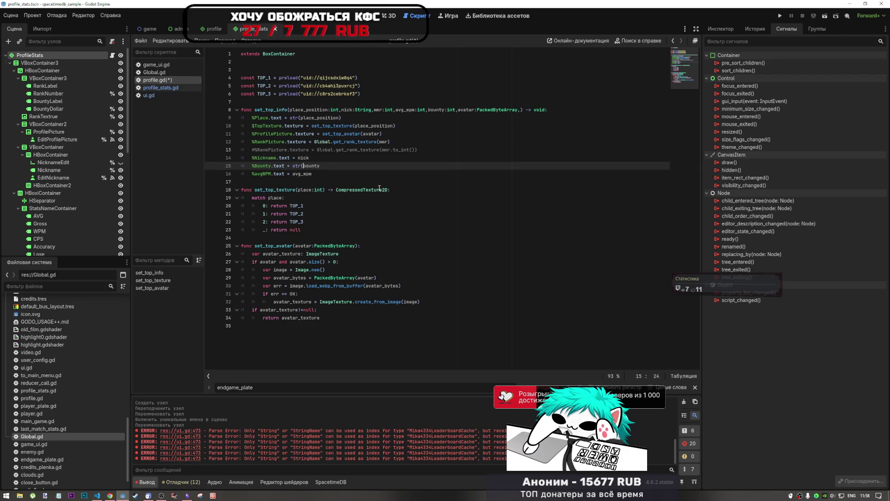
left_click(368, 165)
type(")")
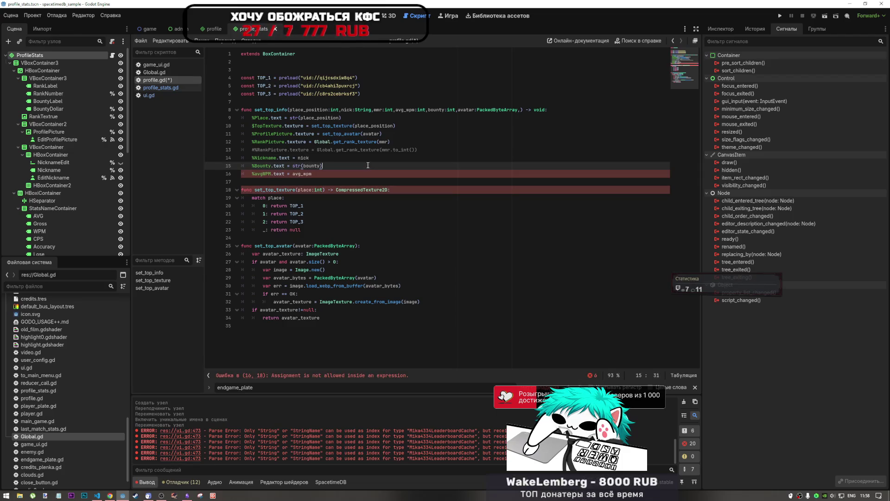
left_click(293, 174)
type("str(")
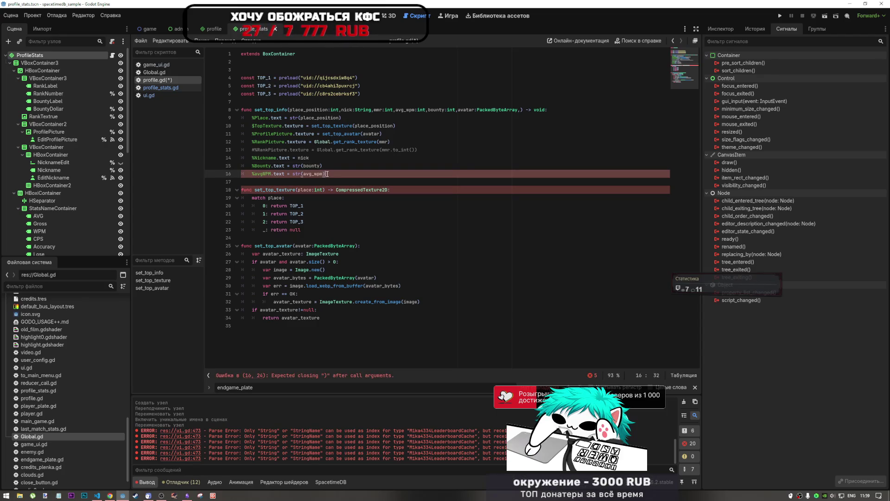
Step: Review the texture assignment lines and save profile.gd
left_click(330, 142)
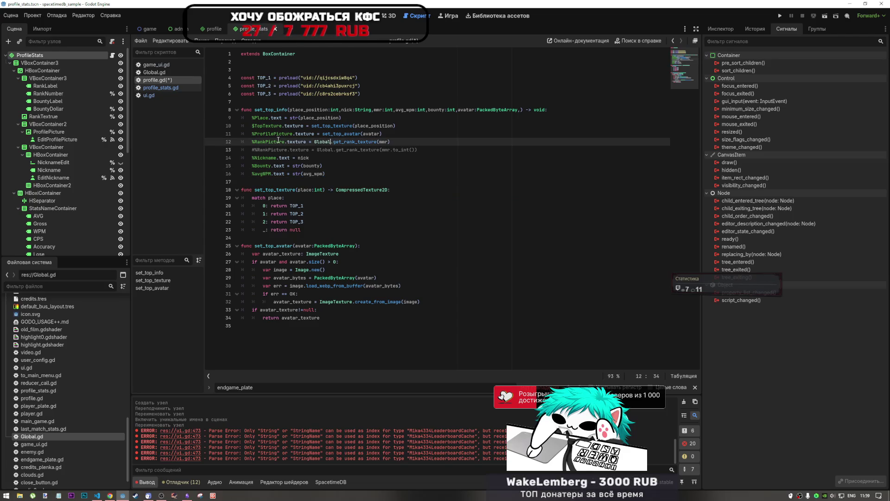
left_click(298, 126)
left_click(284, 134)
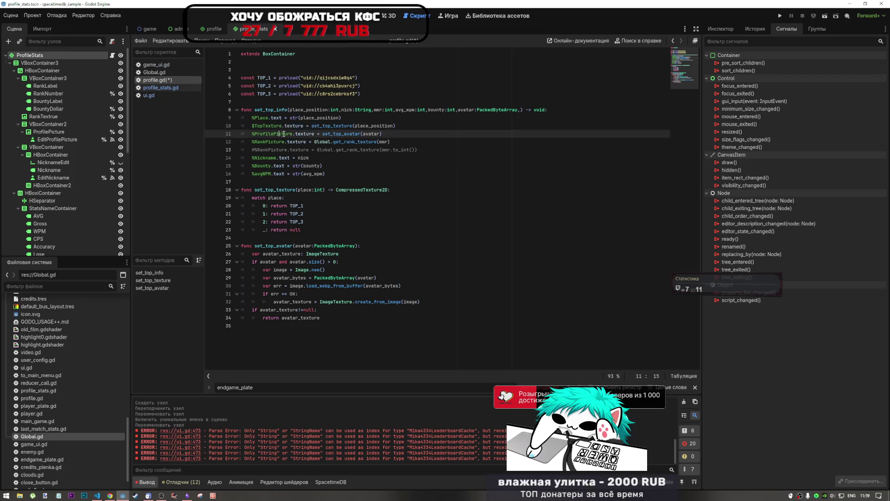
left_click_drag(294, 142, 317, 142)
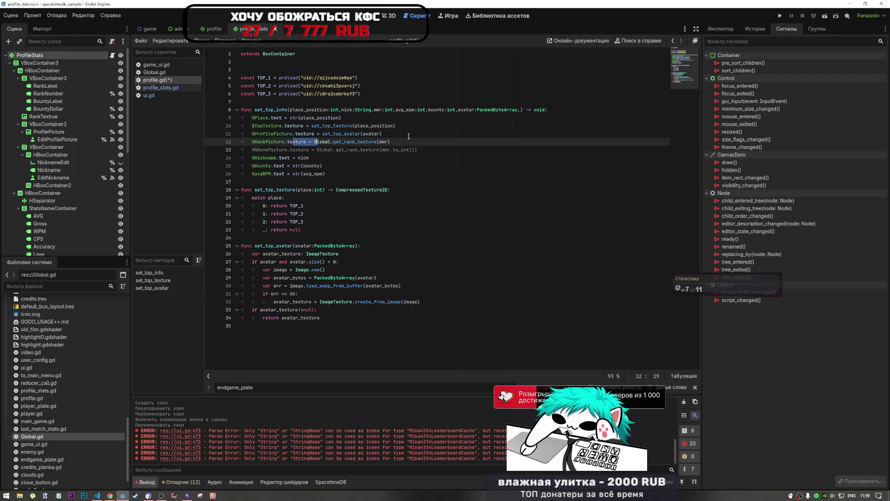
left_click(362, 158)
key("ctrl+s")
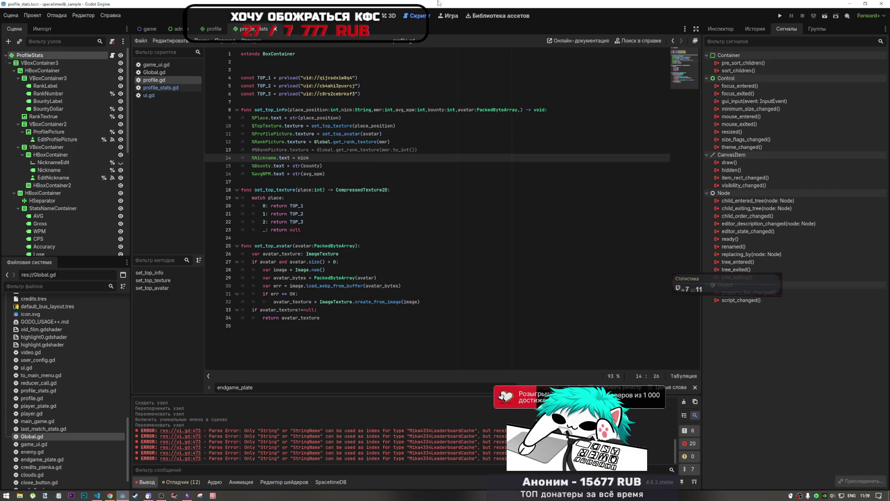
Step: Return to ui.gd and inspect the error reported on line 473's set_top_info call
left_click(154, 95)
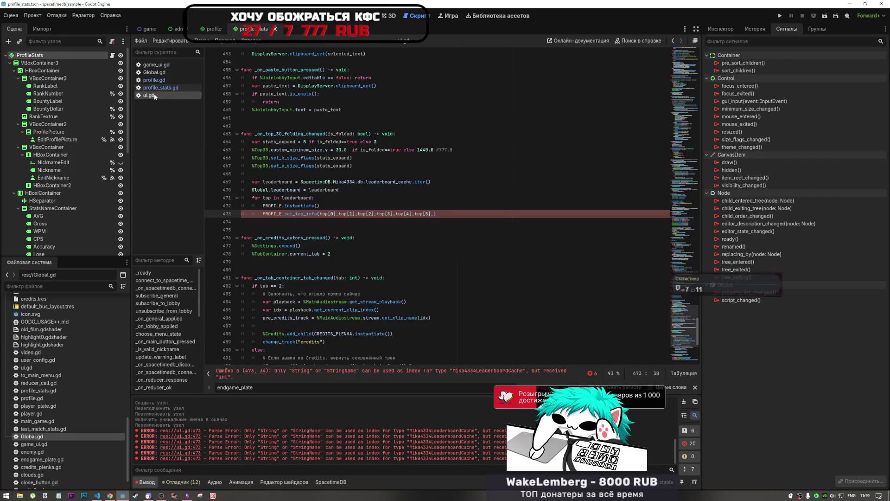
left_click(299, 213)
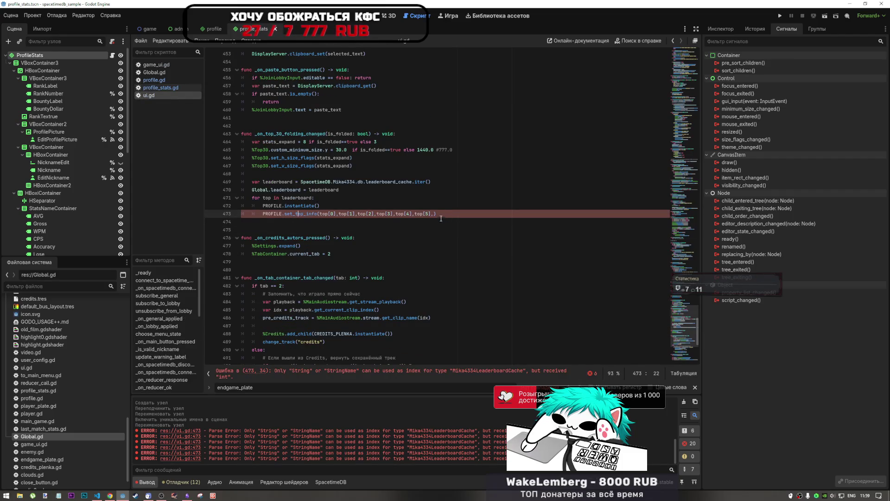
left_click(328, 372)
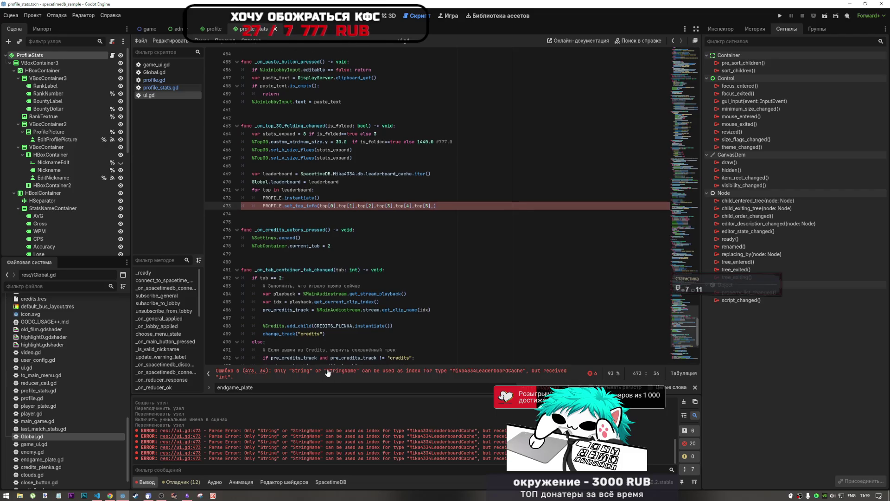
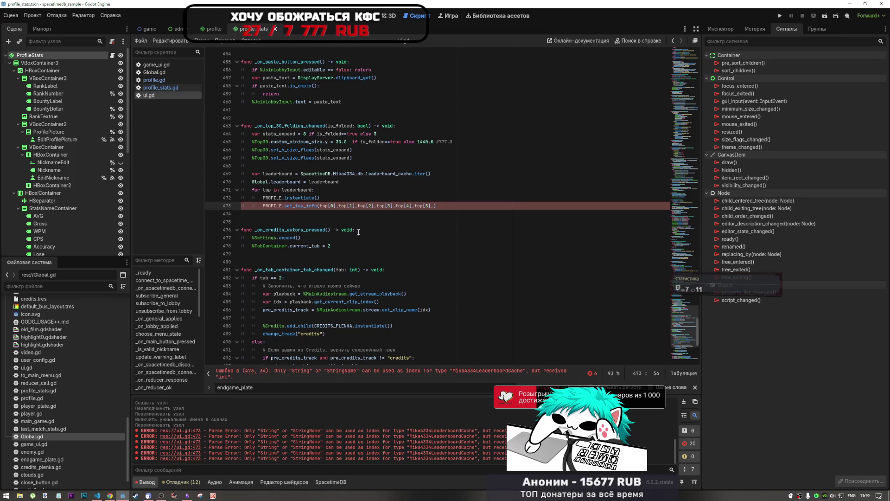
Step: Comment out the erroring PROFILE.set_top_info call on line 473 of ui.gd, then bring up the Current Tasks note
left_click(332, 189)
left_click(332, 206)
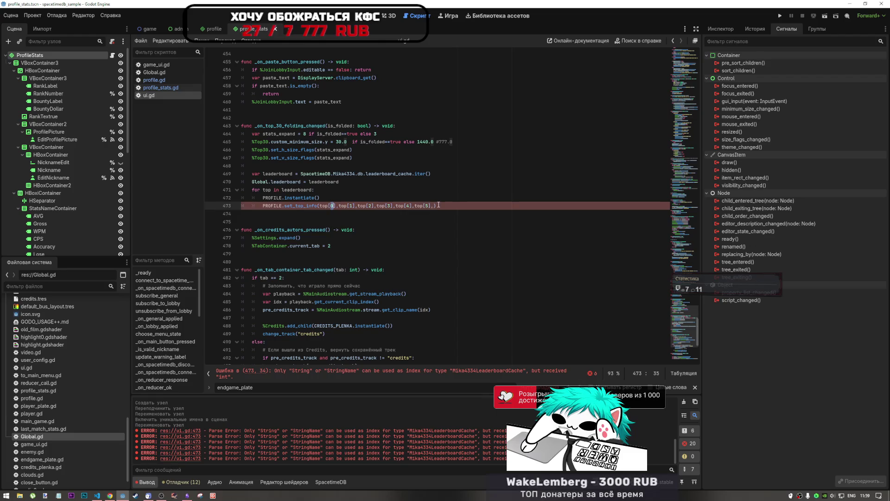
key("ctrl+k")
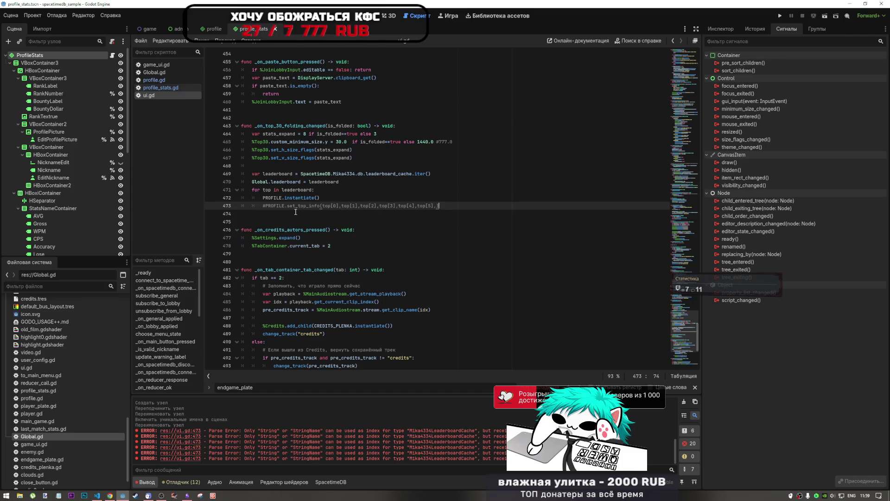
left_click(187, 495)
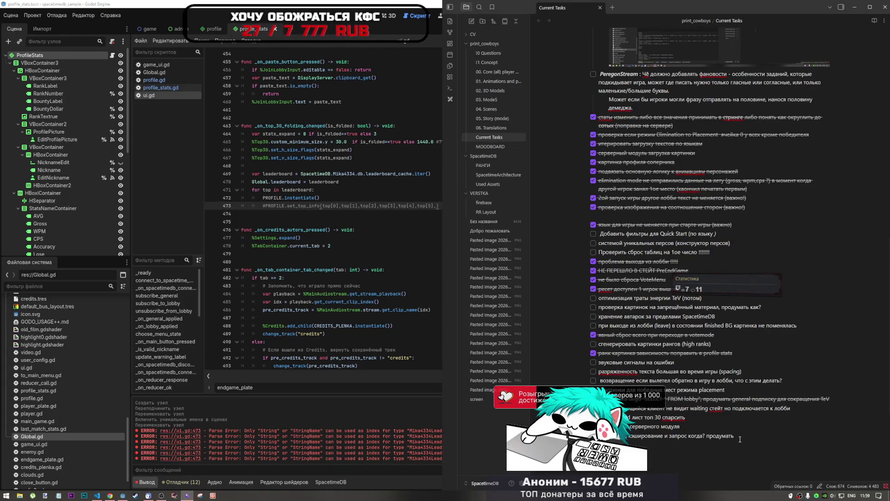
Step: Add the note 'ика 473' to Current Tasks and return to the Godot editor
key("alt+shift")
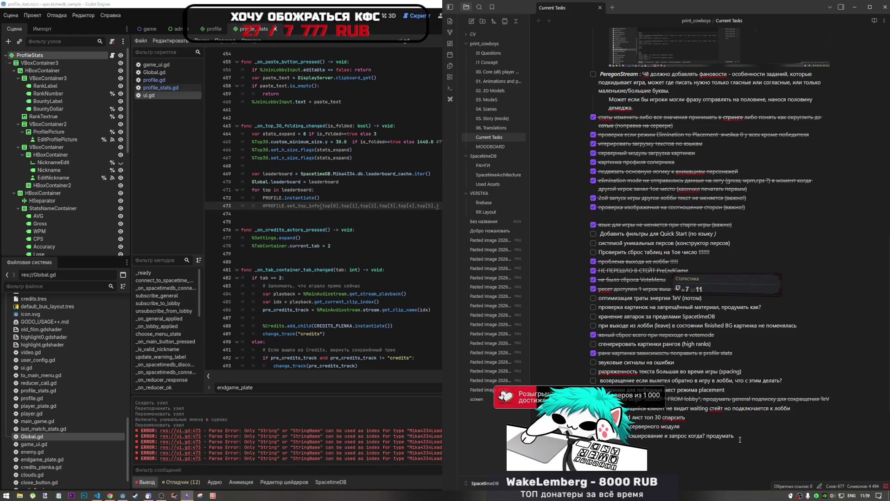
type("ика")
type(" 473")
key("alt+Tab")
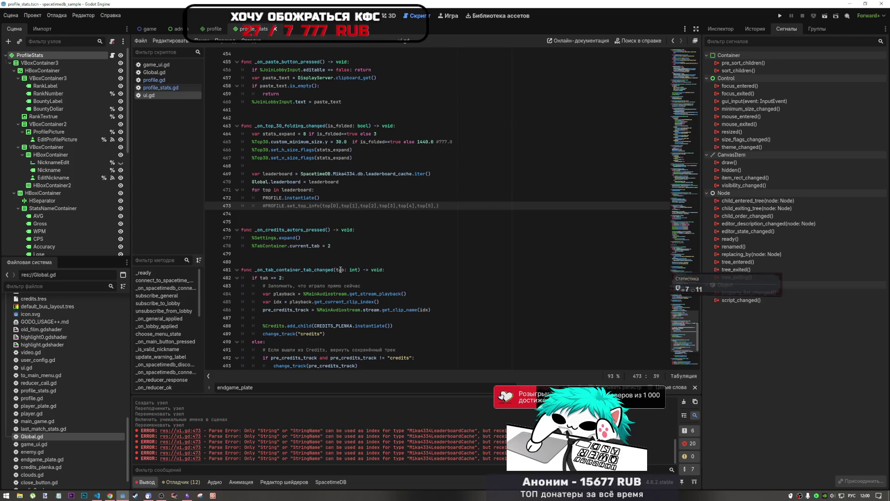
Step: Switch to Chrome and go to the YouTube home page
left_click(109, 495)
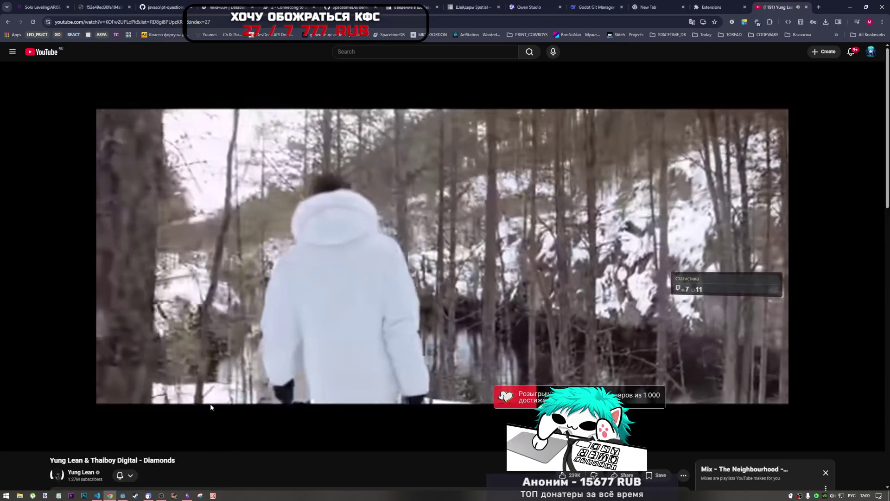
left_click(139, 241)
left_click(59, 55)
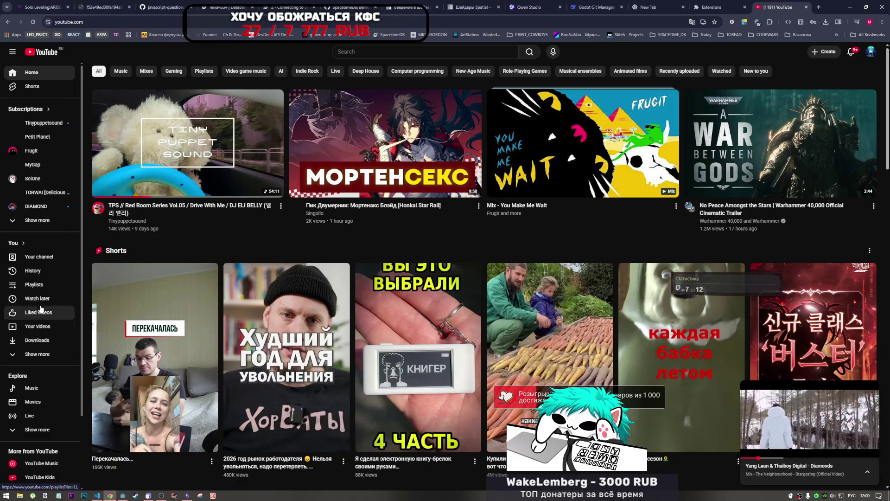
Step: Open YouTube's saved Playlists page showing GODOT 4, UI_GODOT and SHADERS_GODOT
left_click(39, 284)
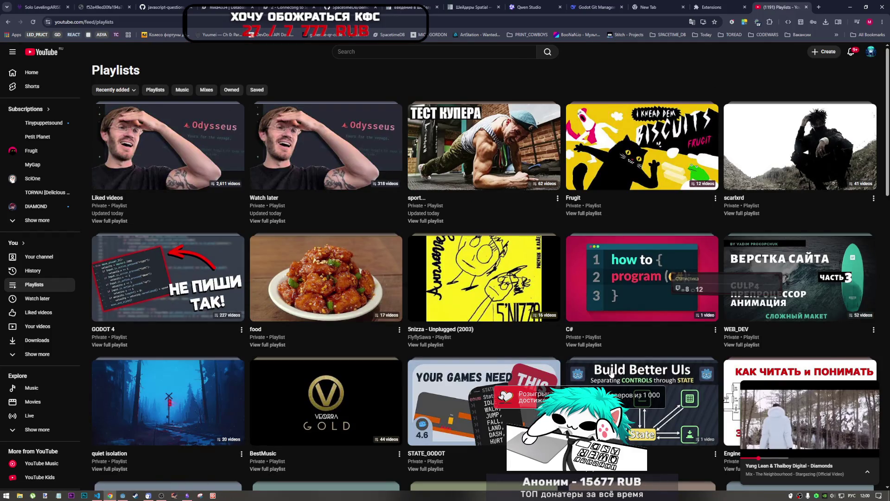
scroll(488, 347, "down", 2)
scroll(487, 347, "down", 2)
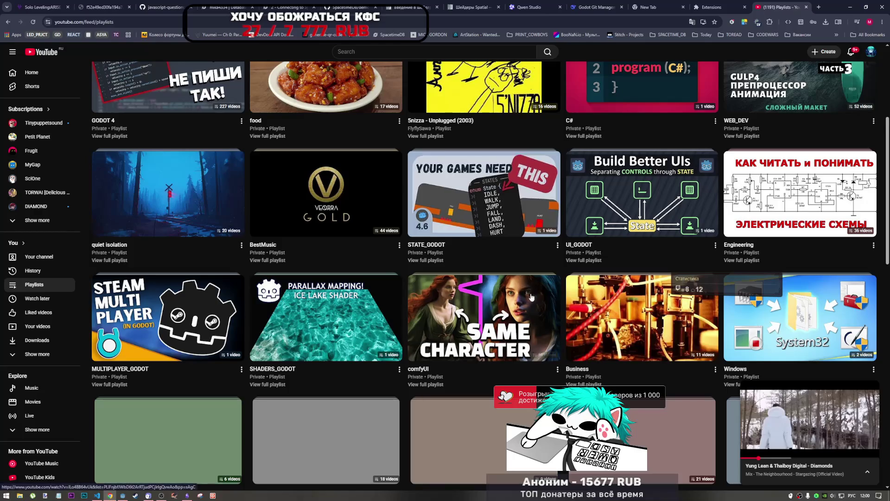
scroll(548, 314, "up", 4)
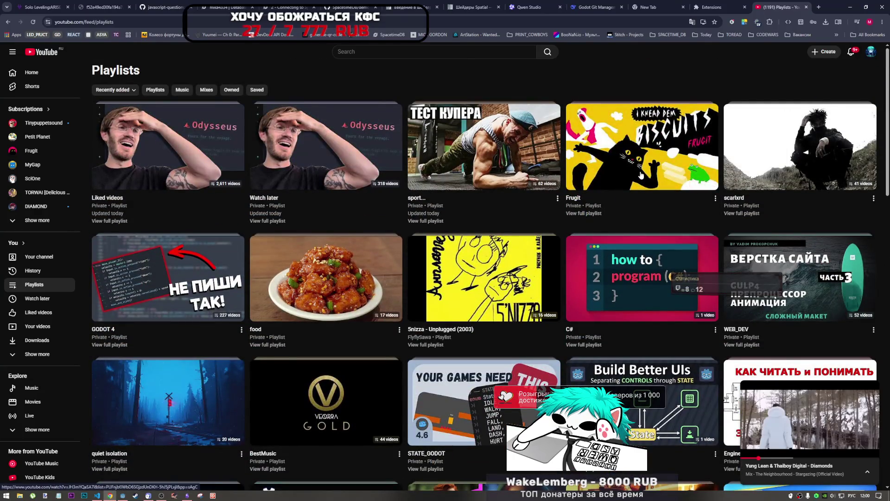
key("i")
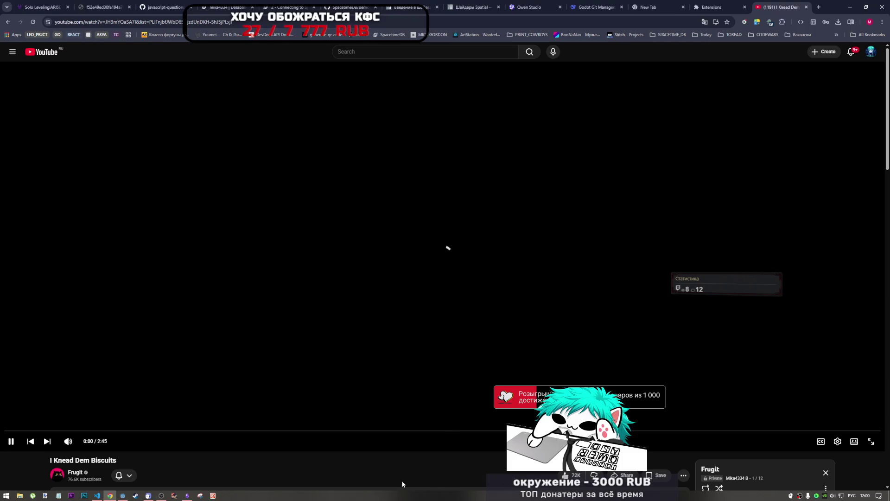
scroll(326, 371, "down", 4)
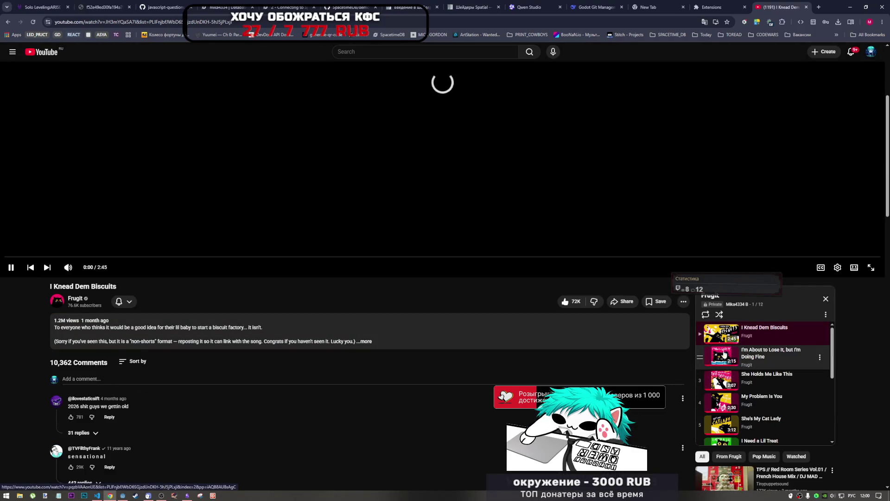
scroll(292, 353, "up", 4)
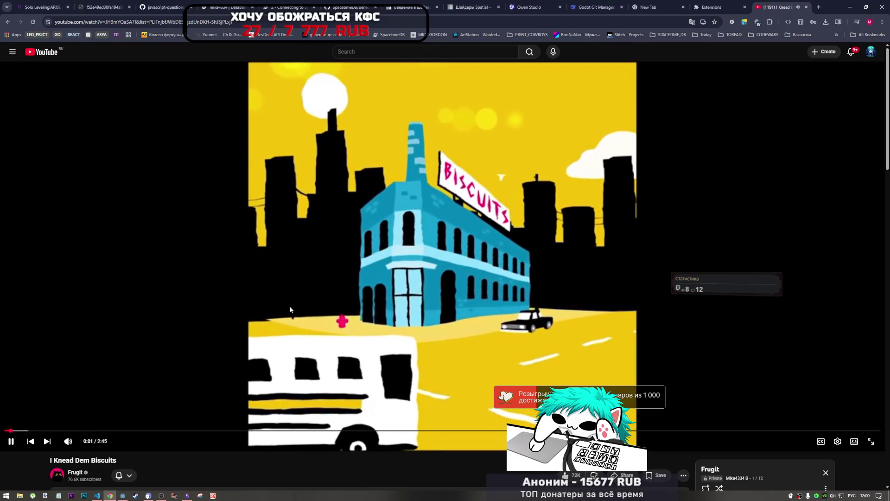
left_click(306, 281)
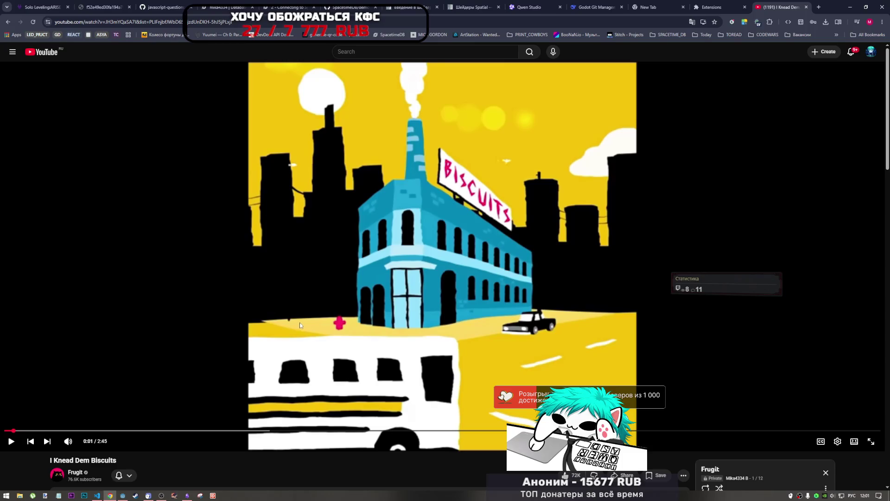
left_click(240, 283)
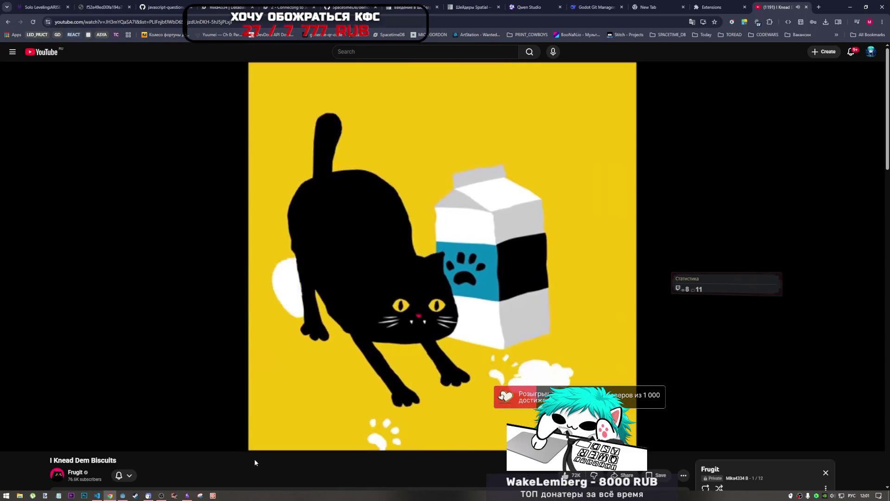